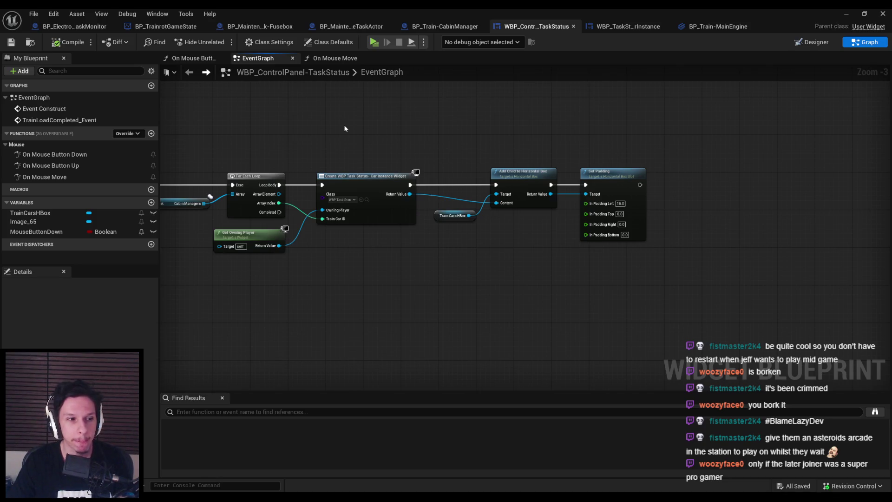
# - Pan the widget graph and flip between the WBP_TaskStatus instance, control panel and BP_Train-MainEngine tabs
pyautogui.moveTo(425, 131); pyautogui.dragTo(404, 146)
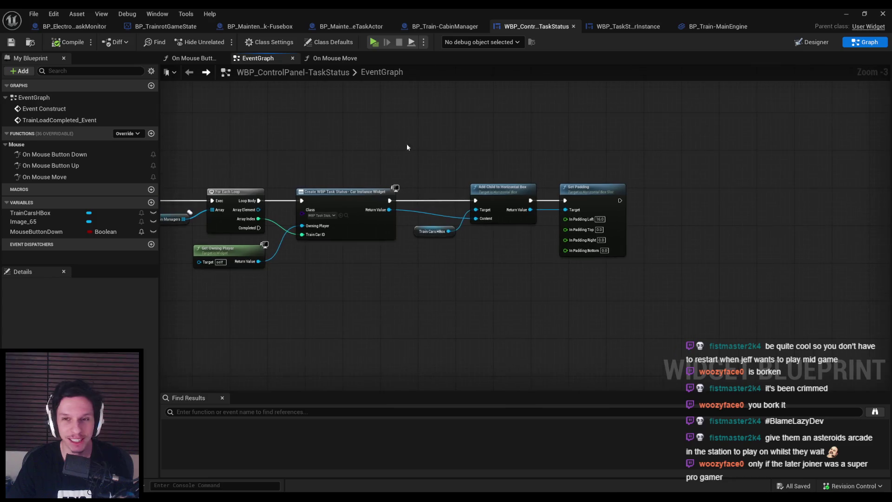
pyautogui.click(624, 26)
pyautogui.click(718, 26)
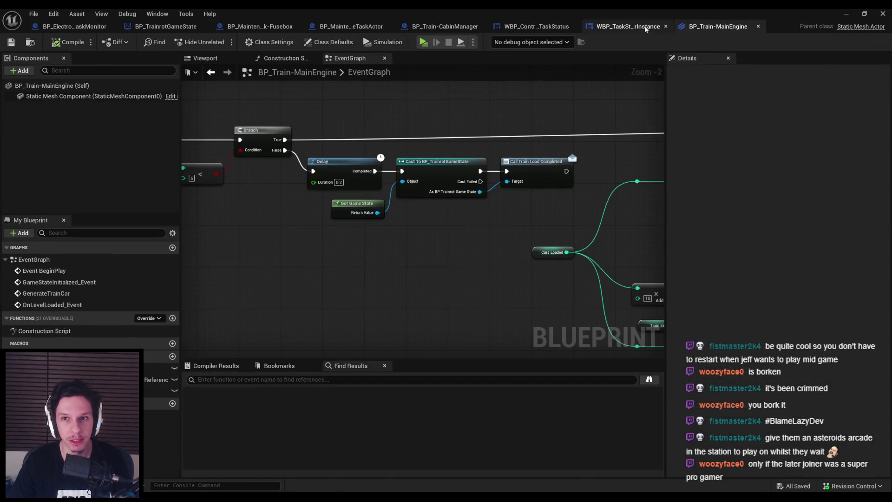
pyautogui.click(532, 27)
pyautogui.click(625, 27)
pyautogui.click(718, 27)
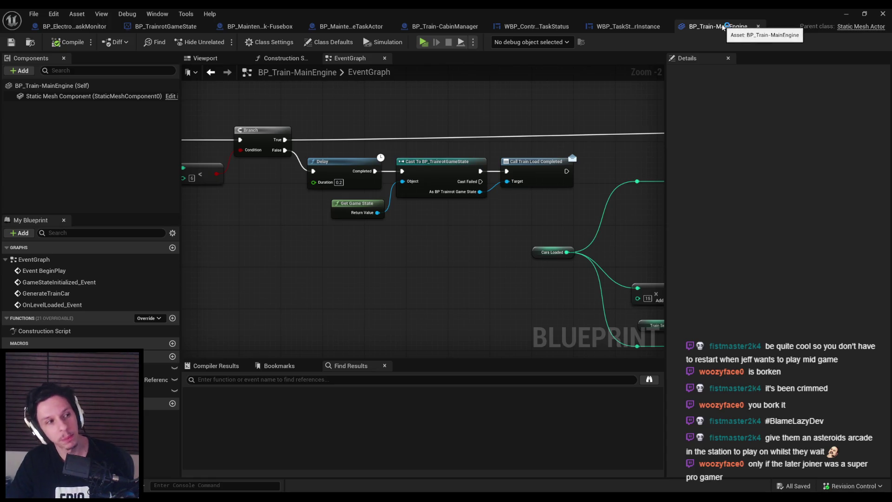
# - Check the BP_Train-CabinManager and maintenance task actor blueprints, ending on the BP_Train-MainEngine event graph
pyautogui.click(625, 26)
pyautogui.click(718, 27)
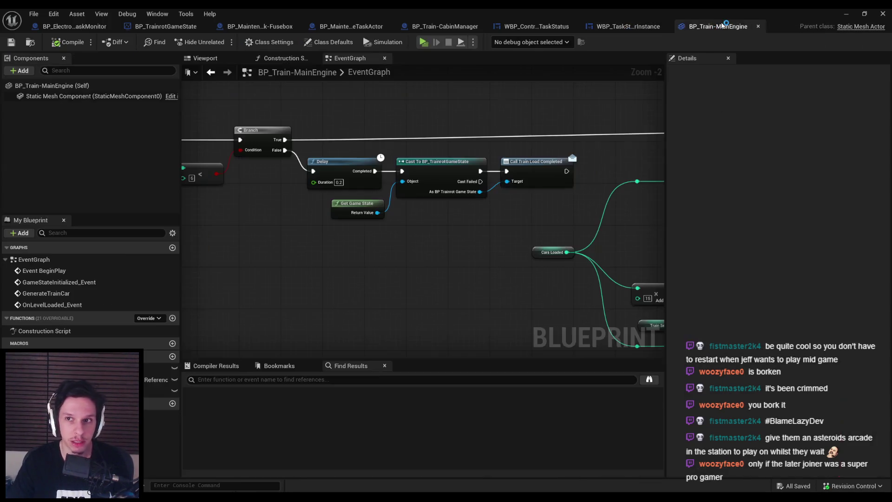
pyautogui.click(625, 26)
pyautogui.click(533, 26)
pyautogui.click(450, 27)
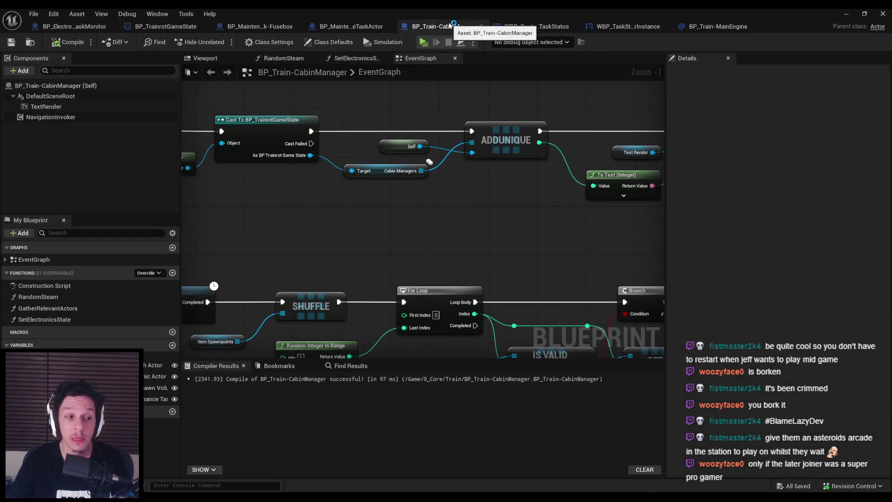
pyautogui.click(356, 28)
pyautogui.click(441, 27)
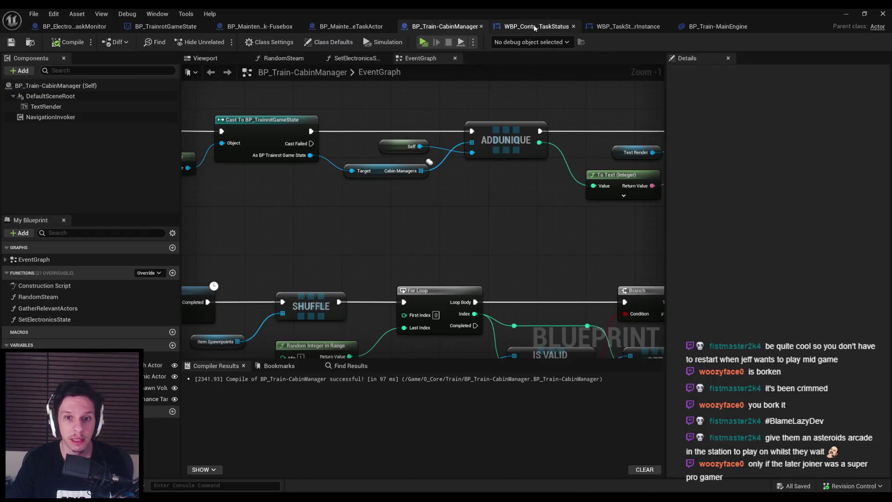
pyautogui.click(536, 26)
pyautogui.click(718, 26)
# - Select the Cast and Train Load Completed nodes, save, and nudge the Add pin node upward
pyautogui.moveTo(526, 219); pyautogui.dragTo(372, 177)
pyautogui.scroll(-3, 330, 199)
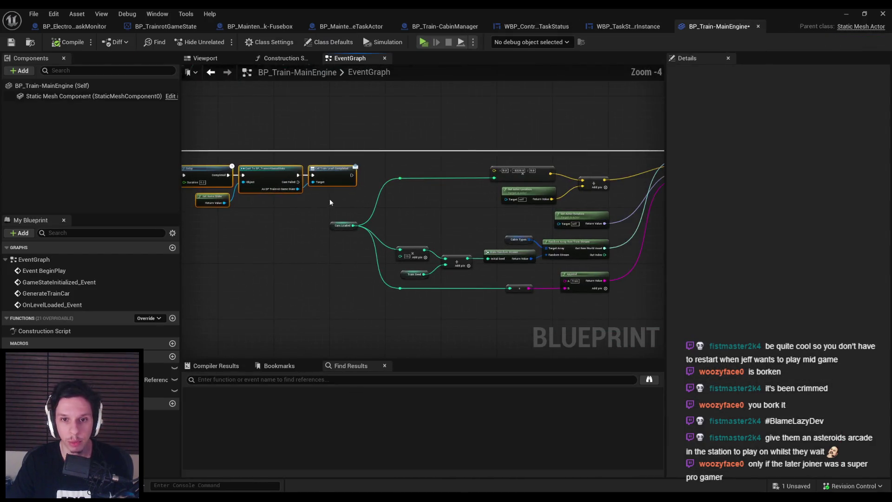
pyautogui.hotkey('ctrl', 's')
pyautogui.scroll(3, 377, 188)
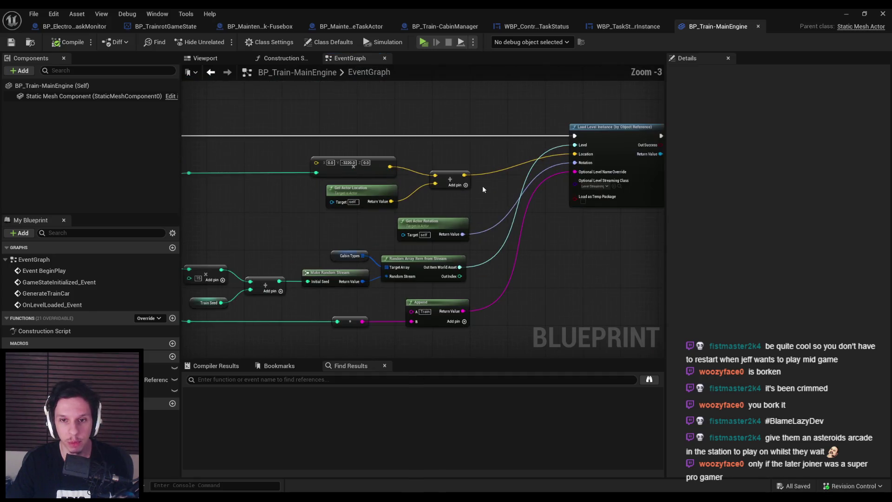
pyautogui.moveTo(464, 177); pyautogui.dragTo(466, 170)
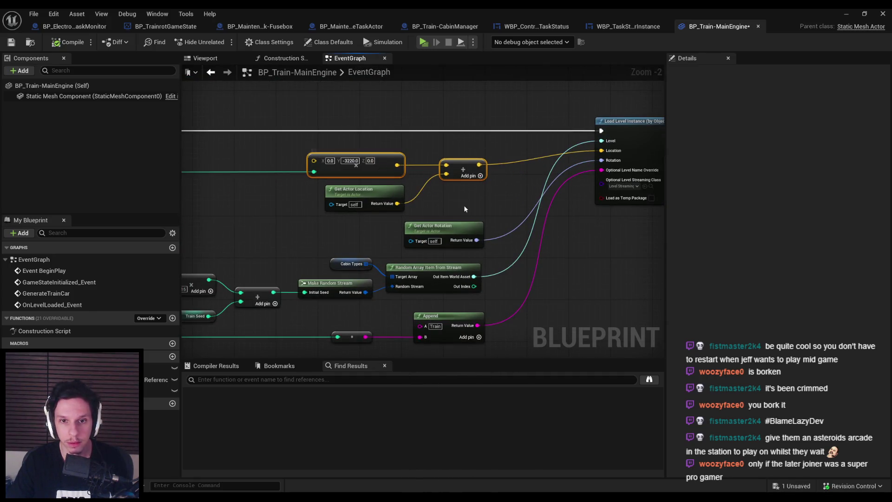
pyautogui.scroll(-1, 567, 227)
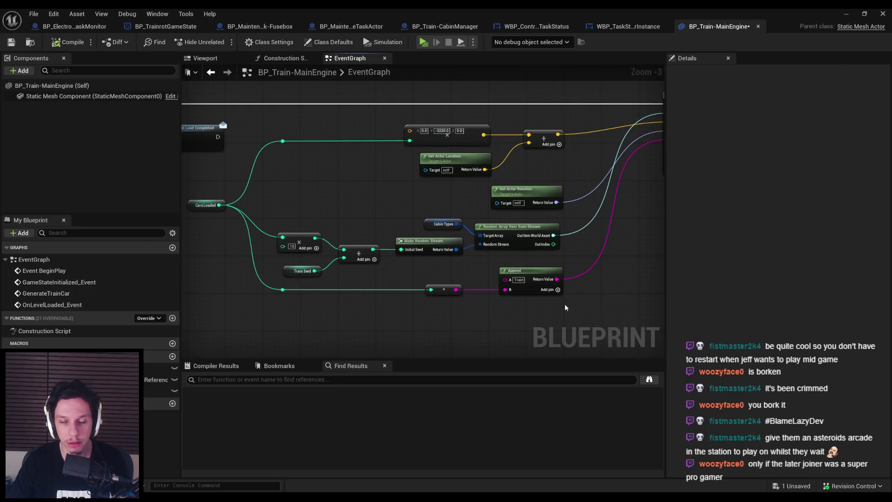
# - Align the six-node group, Add pin, Train Seed, Cabin Types and reroute nodes into tidy rows
pyautogui.moveTo(566, 304); pyautogui.dragTo(396, 185)
pyautogui.moveTo(560, 274); pyautogui.dragTo(579, 270)
pyautogui.moveTo(583, 302); pyautogui.dragTo(277, 200)
pyautogui.moveTo(306, 235); pyautogui.dragTo(306, 216)
pyautogui.moveTo(398, 254); pyautogui.dragTo(309, 223)
pyautogui.moveTo(486, 237); pyautogui.dragTo(409, 209)
pyautogui.moveTo(541, 223); pyautogui.dragTo(550, 223)
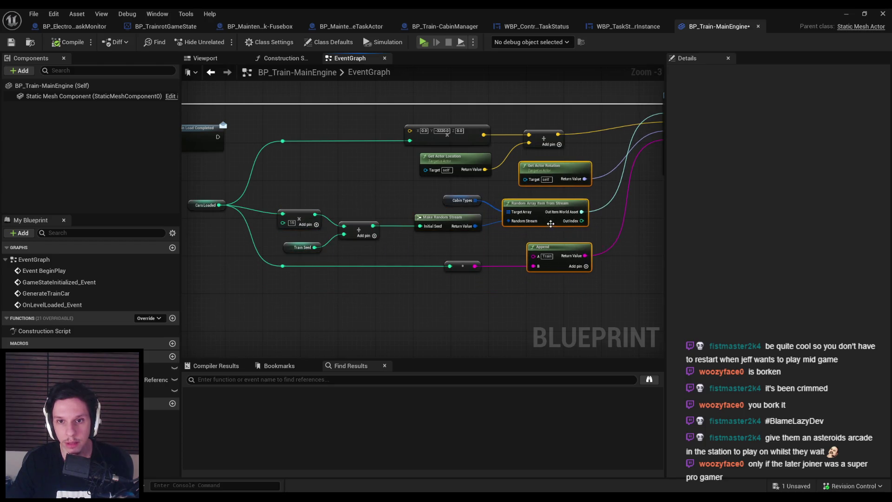
pyautogui.click(490, 300)
pyautogui.moveTo(483, 307); pyautogui.dragTo(414, 195)
pyautogui.moveTo(462, 218); pyautogui.dragTo(472, 218)
pyautogui.click(415, 269)
# - Save the tidied BP_Train-MainEngine blueprint and bring the Branch, Delay and Cast nodes into view
pyautogui.click(11, 42)
pyautogui.scroll(-1, 293, 195)
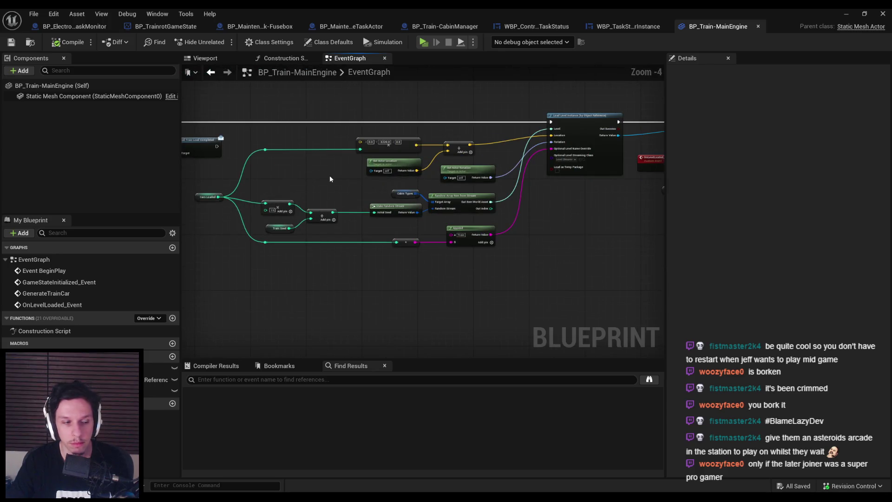
pyautogui.moveTo(327, 181); pyautogui.dragTo(450, 197)
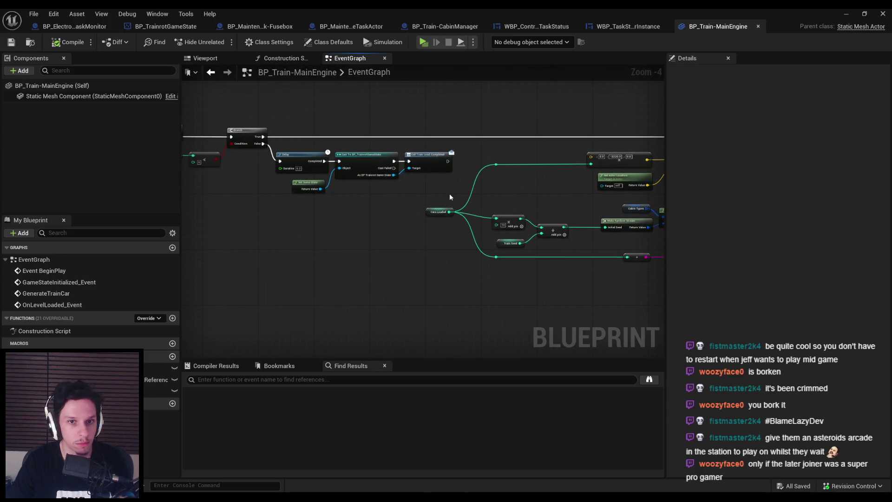
# - Start a Play in Selected Viewport session from the level editor and make it fullscreen
pyautogui.click(846, 13)
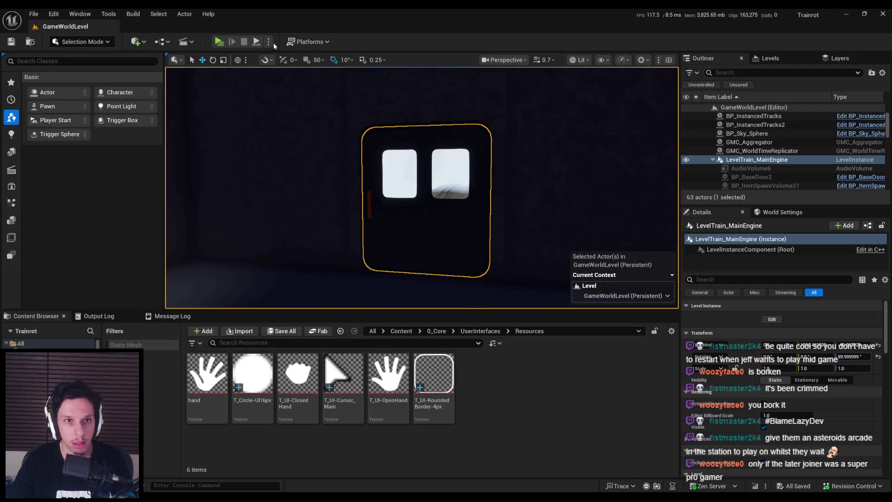
pyautogui.click(269, 42)
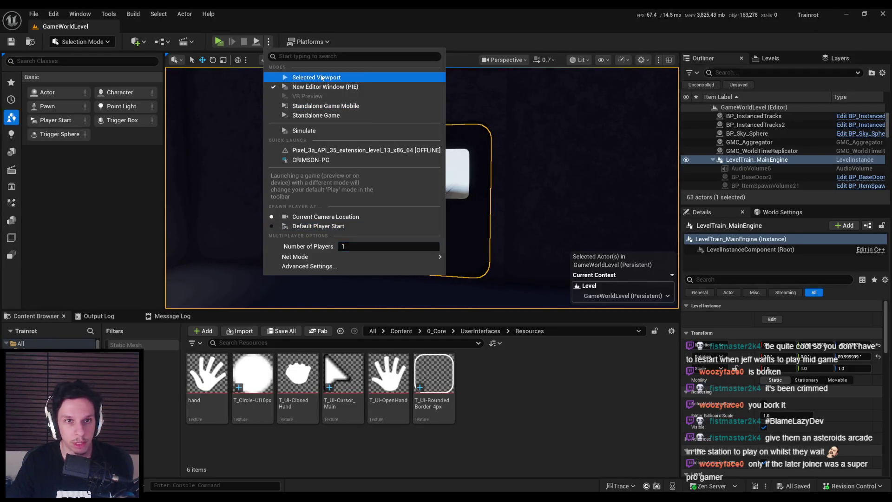
pyautogui.click(322, 78)
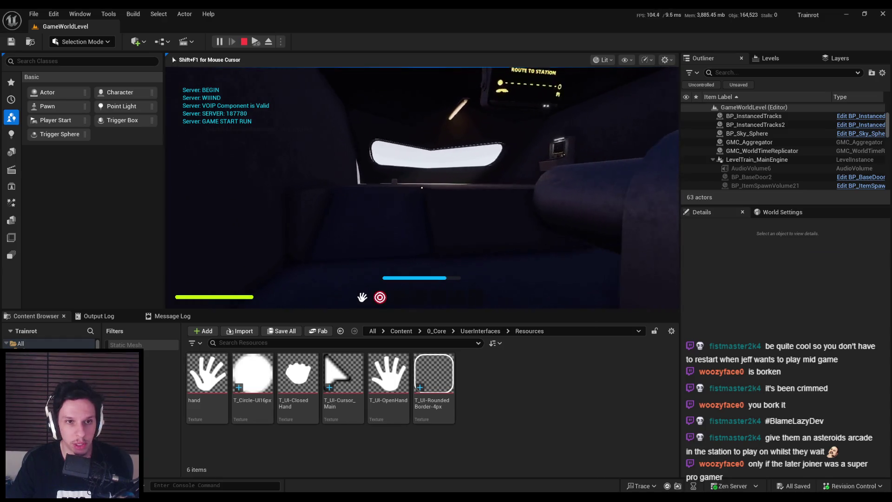
pyautogui.press('F11')
# - Use the Train Monitoring terminal twice, stepping back out of its close-up each time
pyautogui.click(448, 247)
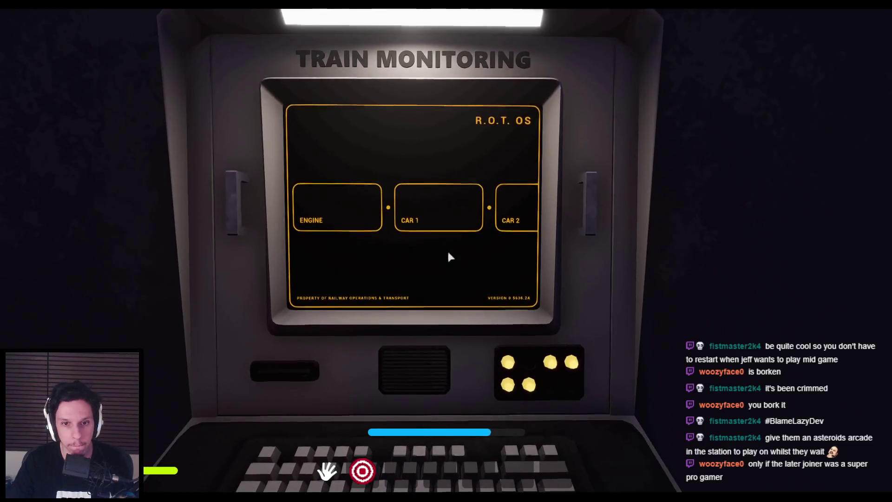
pyautogui.press('Escape')
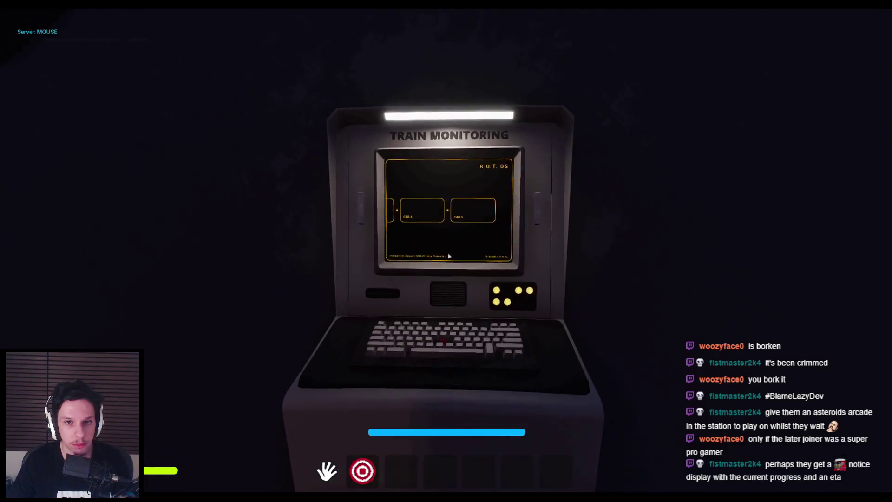
pyautogui.click(446, 251)
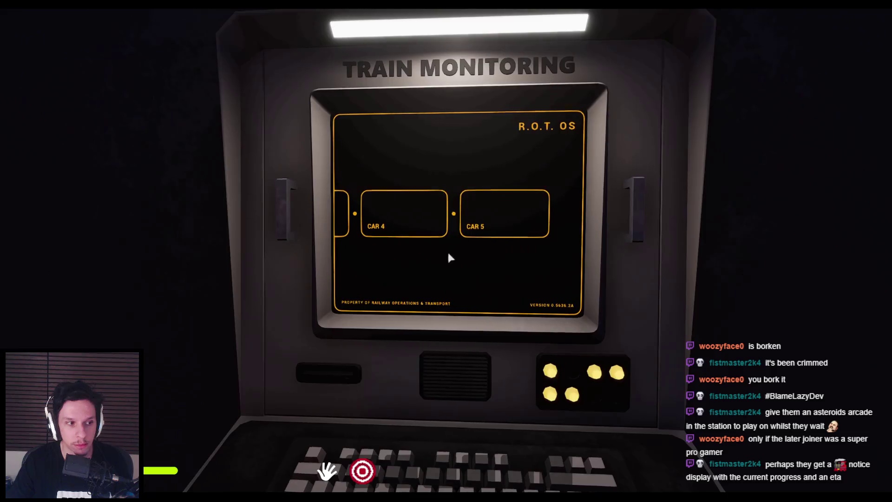
pyautogui.press('Escape')
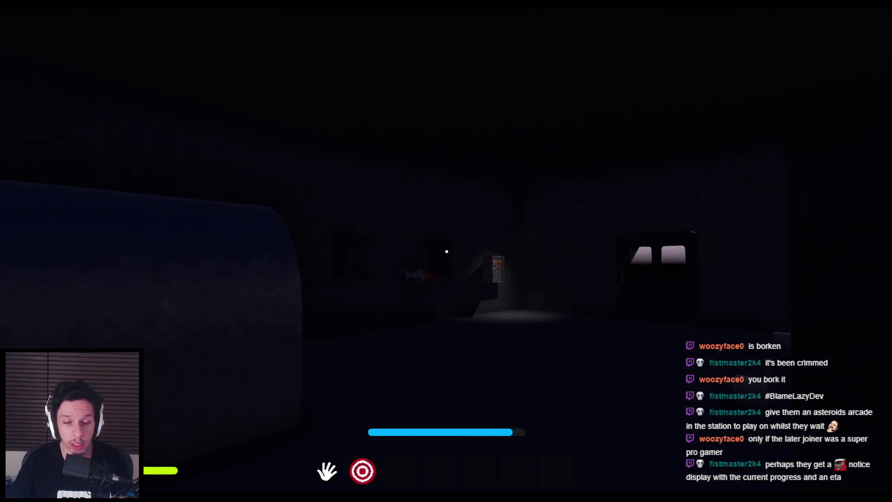
# - Walk to the wall control panel, light its button green and pull the orange lever down
pyautogui.press('w')
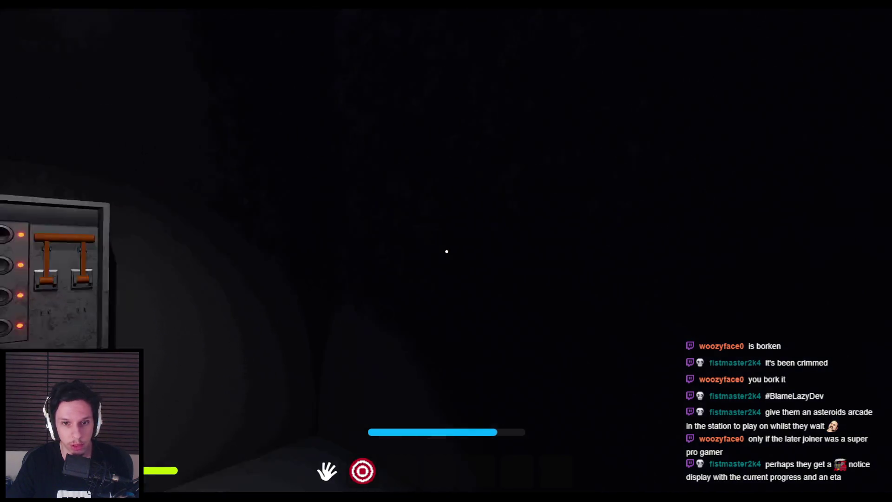
pyautogui.click(447, 251)
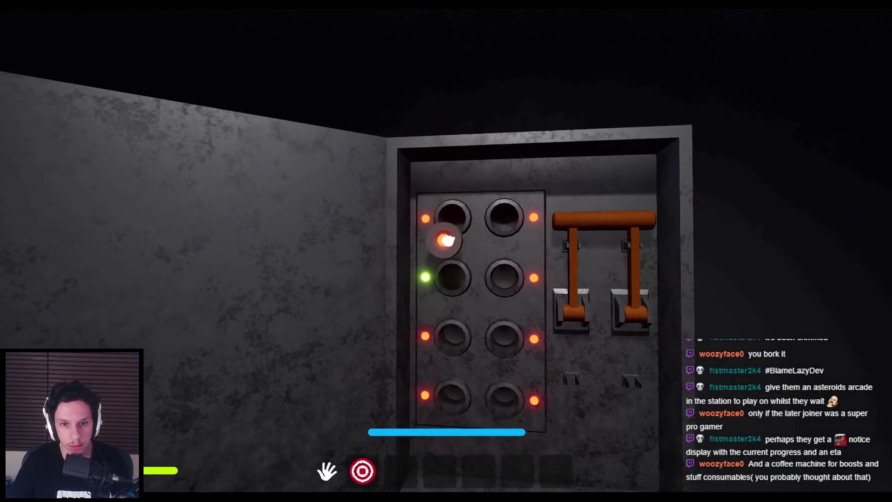
pyautogui.click(446, 239)
pyautogui.moveTo(448, 251); pyautogui.dragTo(454, 364)
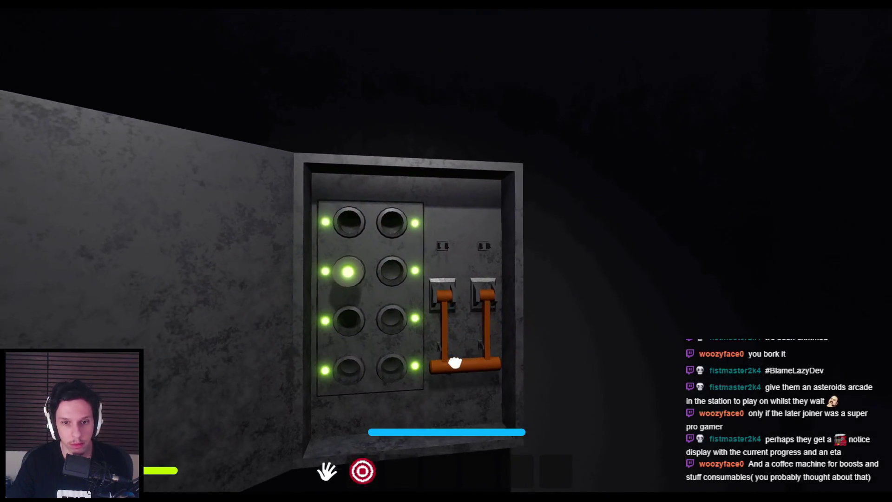
pyautogui.rightClick(454, 363)
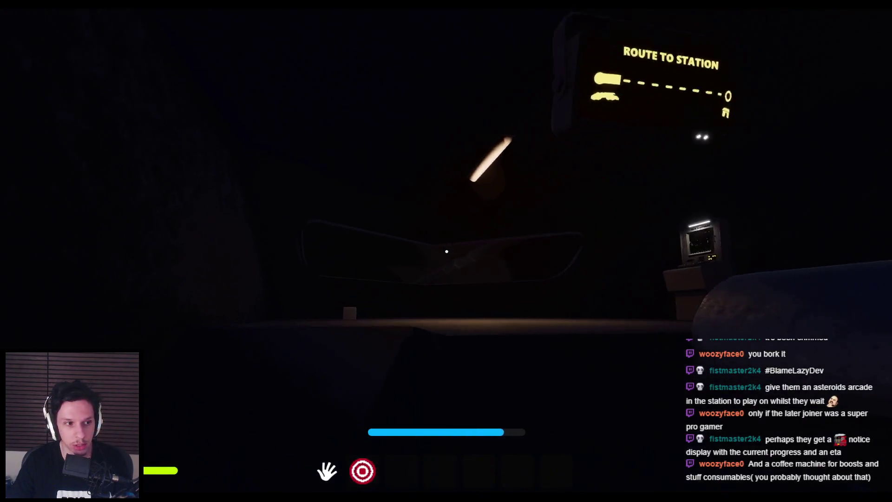
# - Return to the terminal, get the next task and scroll its car list to Car 3 and Car 4
pyautogui.click(447, 251)
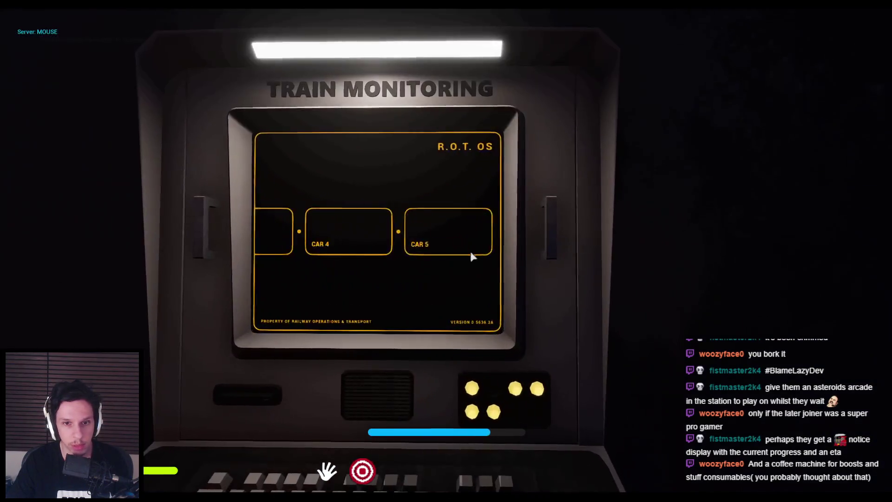
pyautogui.rightClick(470, 257)
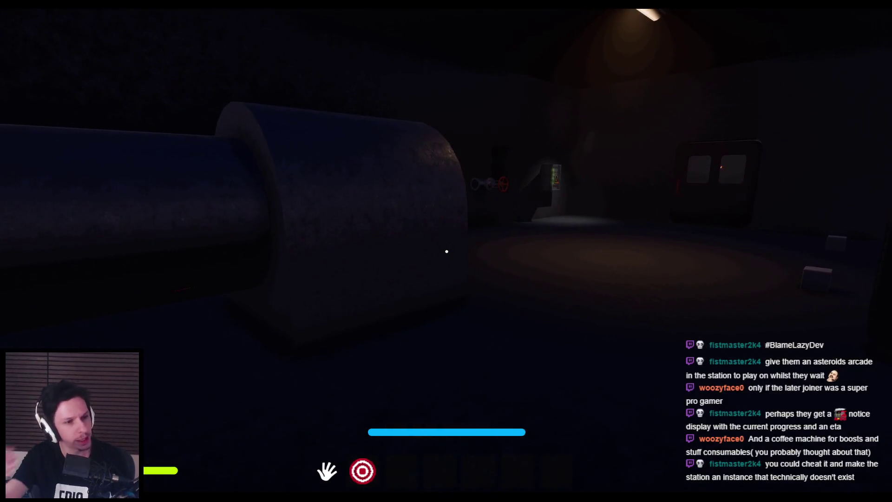
pyautogui.press('w')
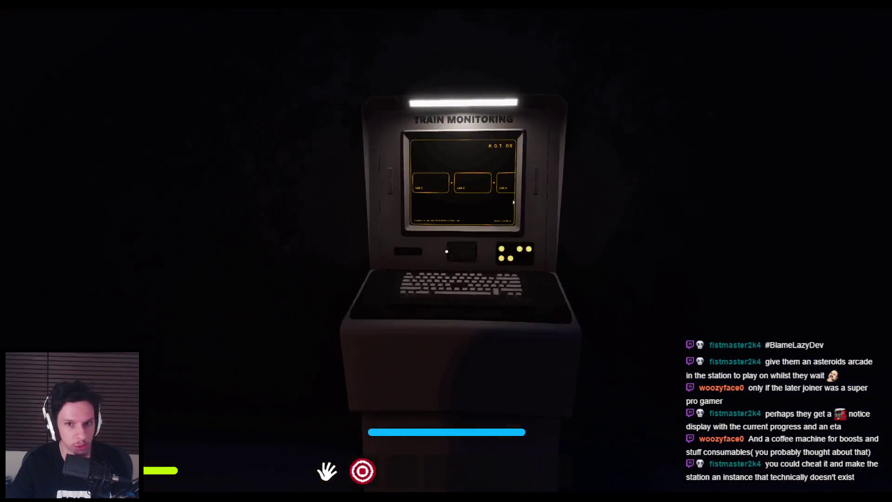
pyautogui.press('w')
pyautogui.press('s')
pyautogui.press('s')
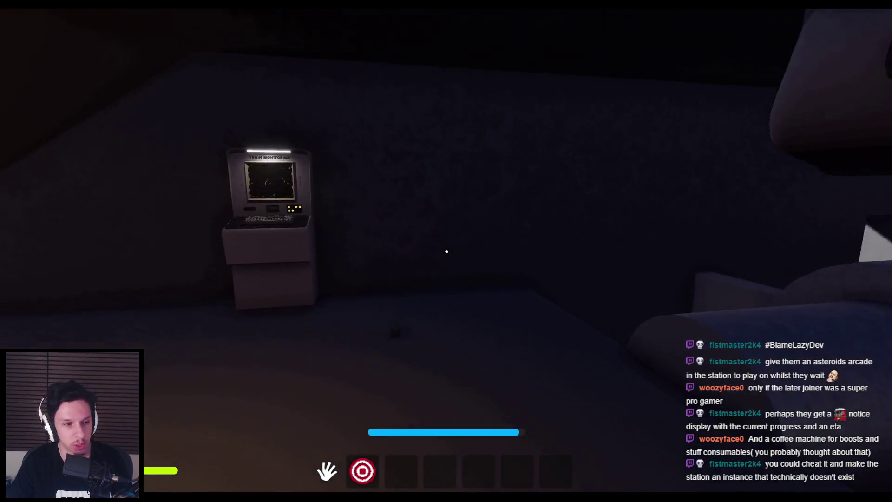
pyautogui.press('e')
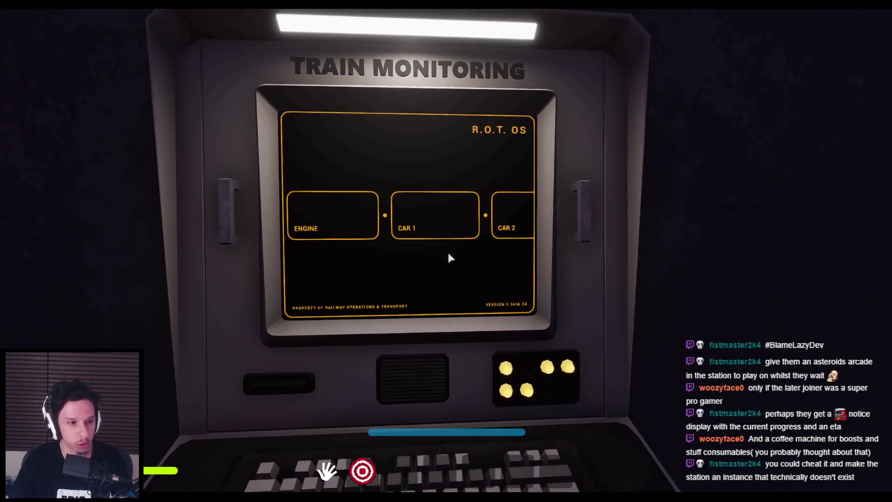
pyautogui.press('e')
pyautogui.press('e')
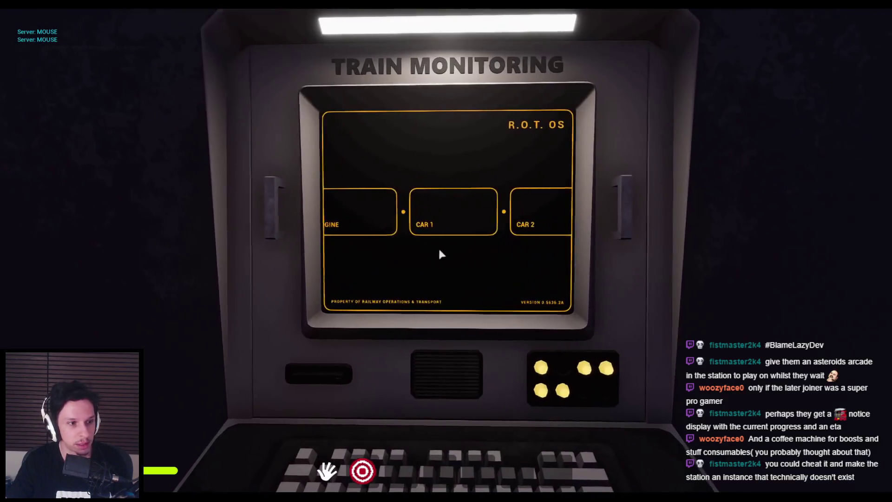
pyautogui.moveTo(438, 247); pyautogui.dragTo(355, 250)
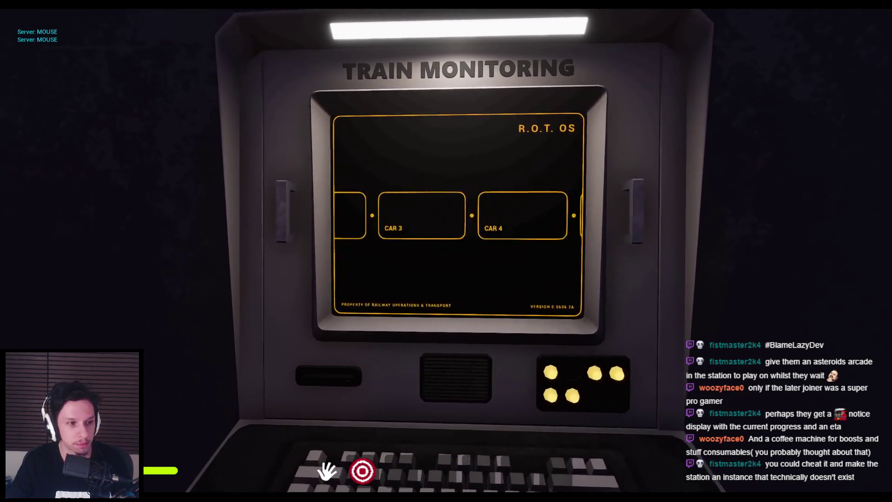
# - Leave the terminal, walk through the train to the fuse box and pull its lever to restore power
pyautogui.press('e')
pyautogui.press('s')
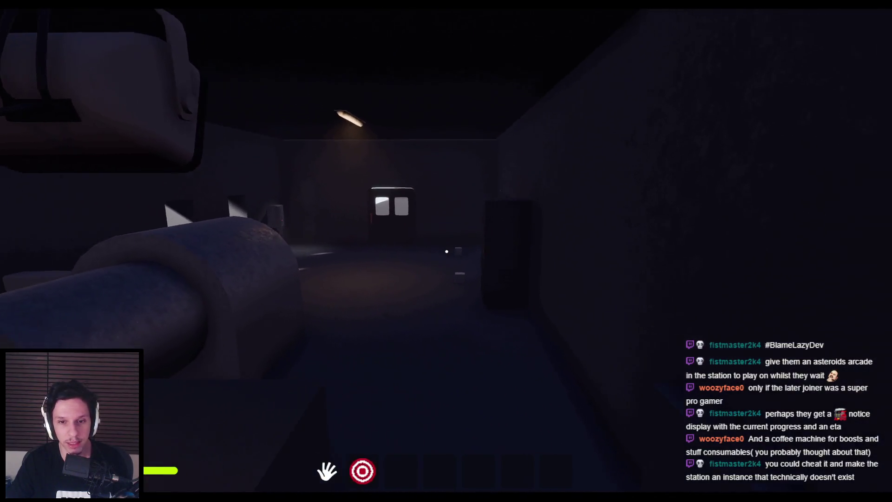
pyautogui.press('w')
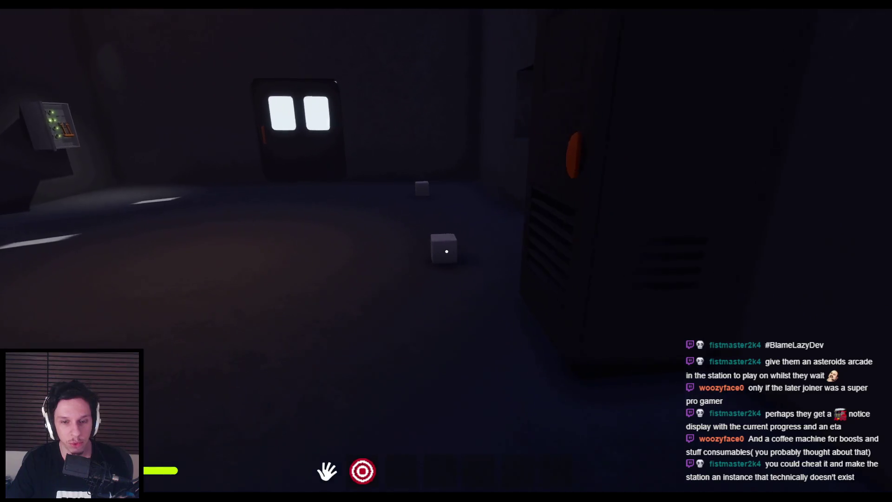
pyautogui.press('a')
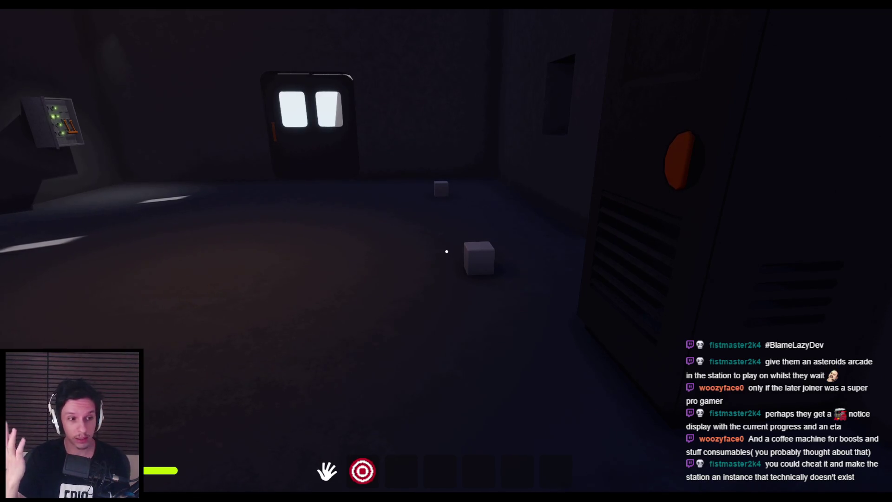
pyautogui.press('w')
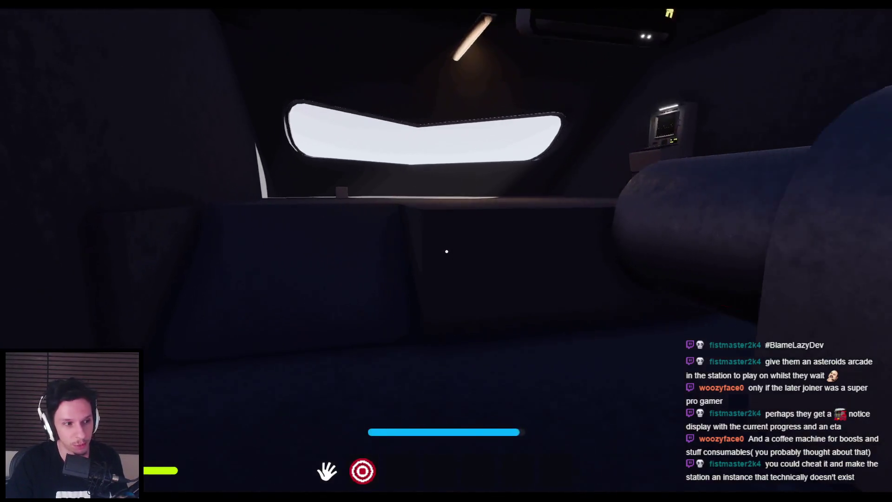
pyautogui.press('shift')
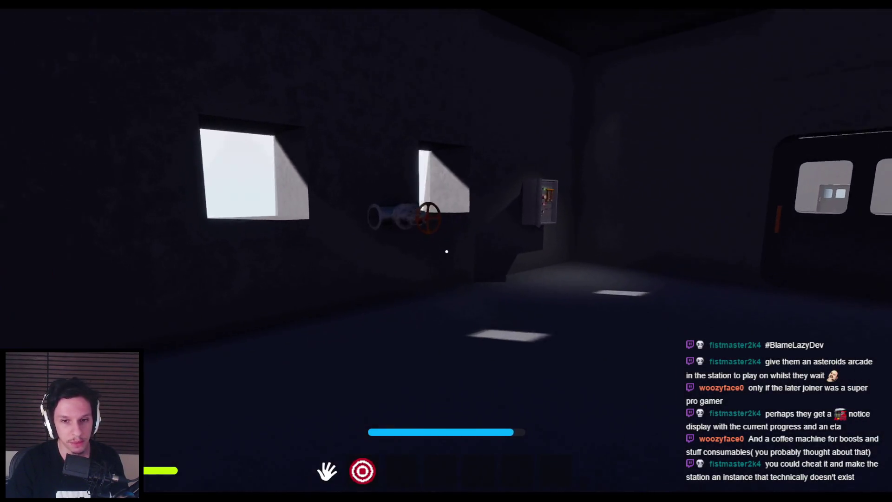
pyautogui.press('w')
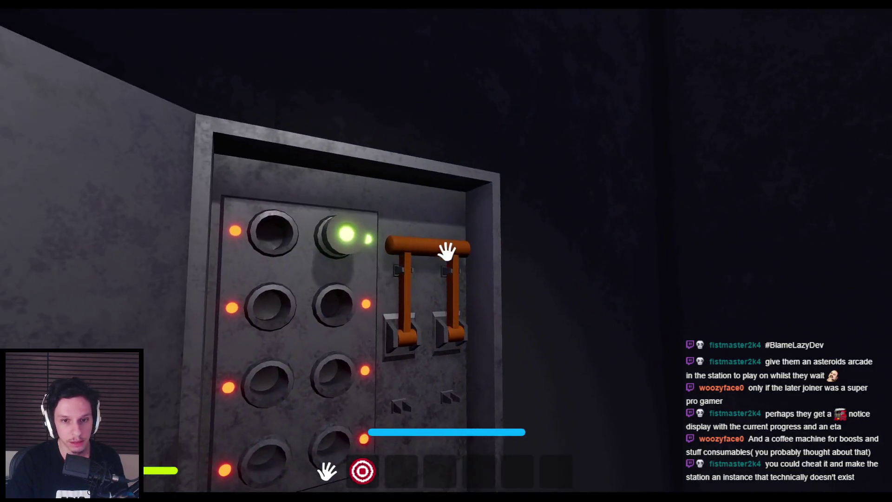
pyautogui.click(447, 251)
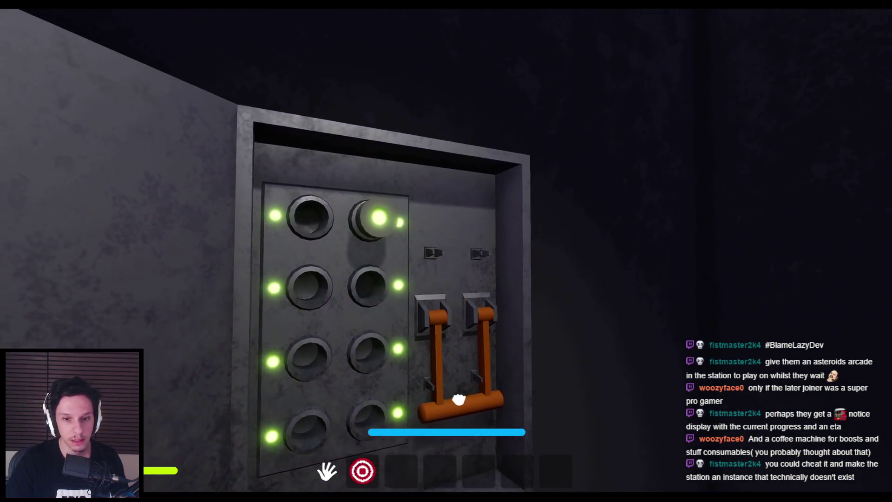
# - Walk past the pipe to the furnace, pull its door open, then head back toward the terminal
pyautogui.press('w')
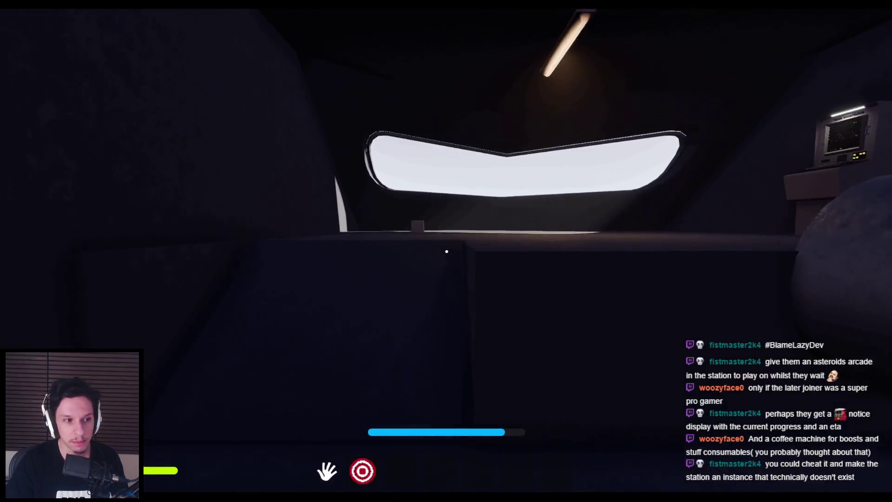
pyautogui.press('w')
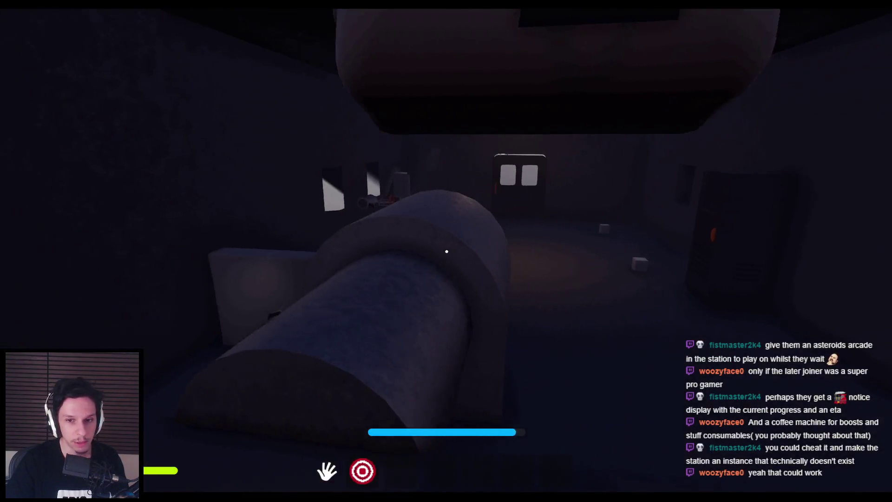
pyautogui.press('w')
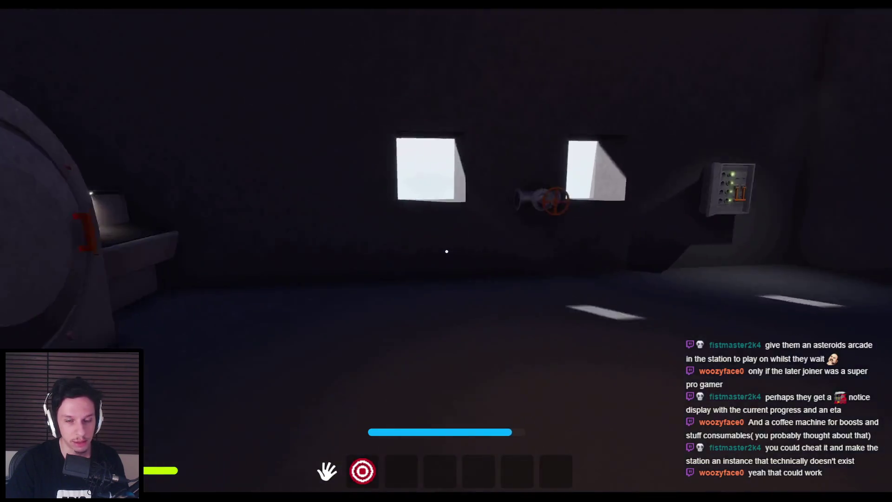
pyautogui.press('w')
pyautogui.moveTo(446, 251); pyautogui.dragTo(331, 247)
pyautogui.press('w')
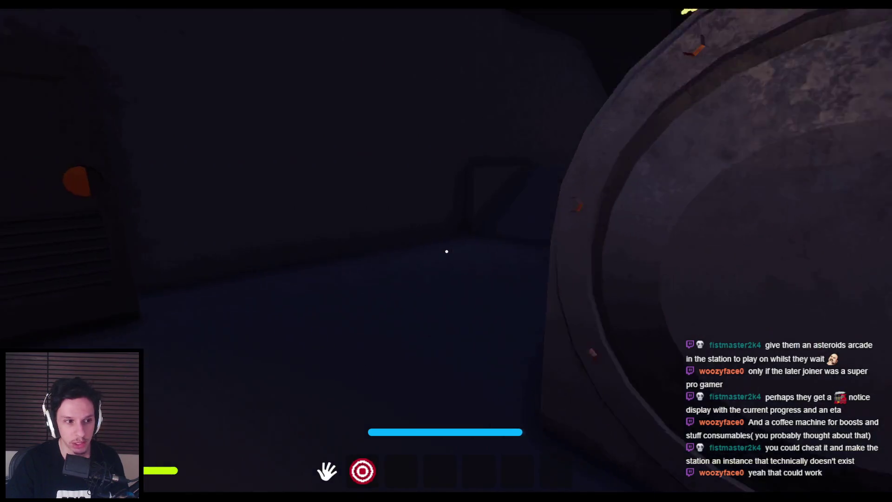
pyautogui.press('w')
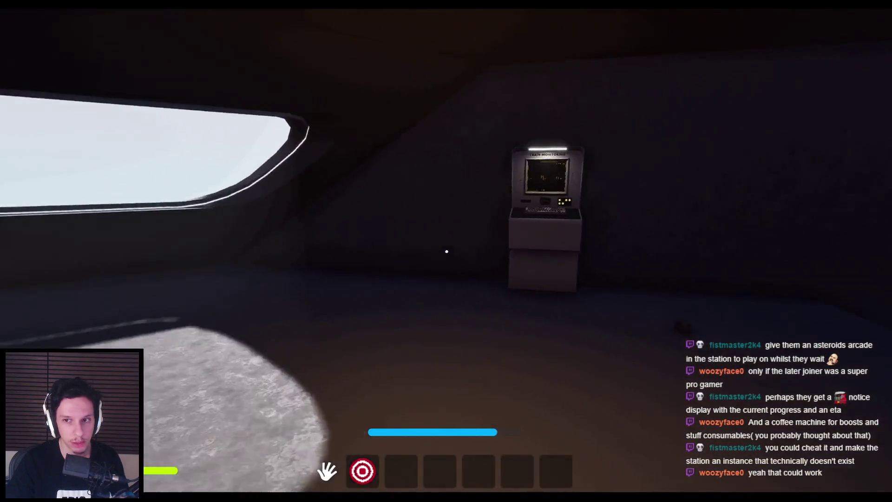
pyautogui.press('w')
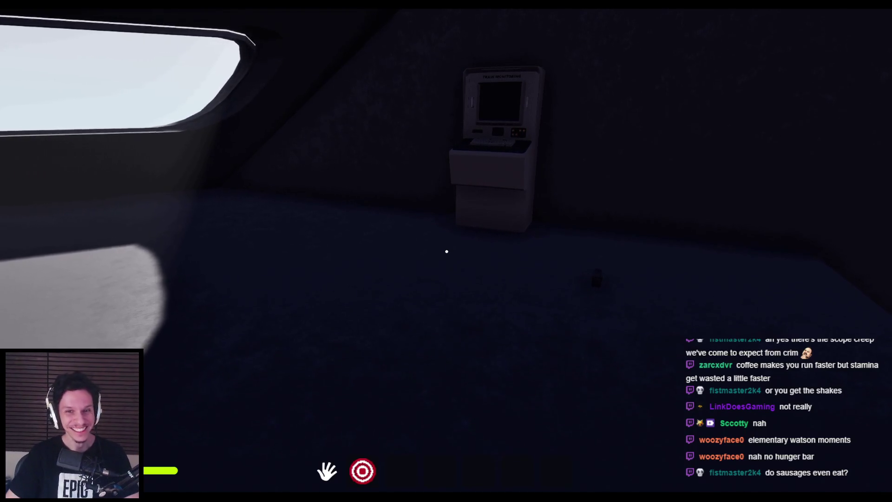
pyautogui.moveTo(447, 251)
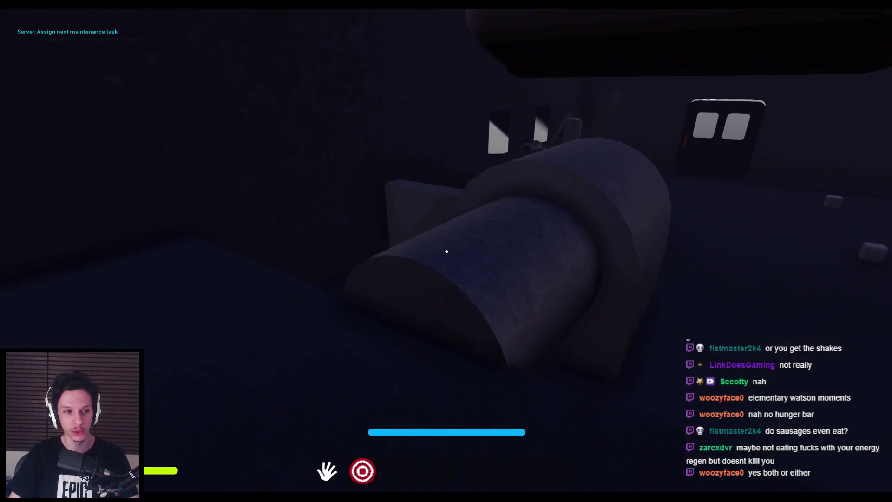
pyautogui.press('F8')
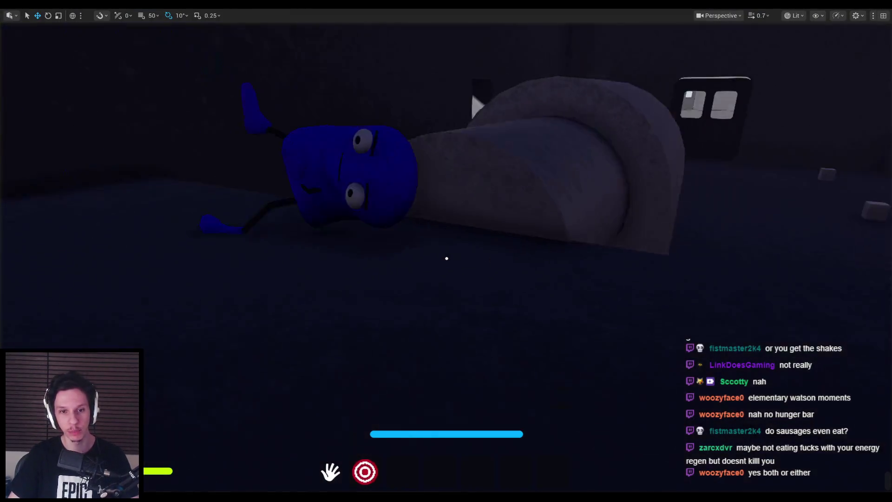
pyautogui.press('F8')
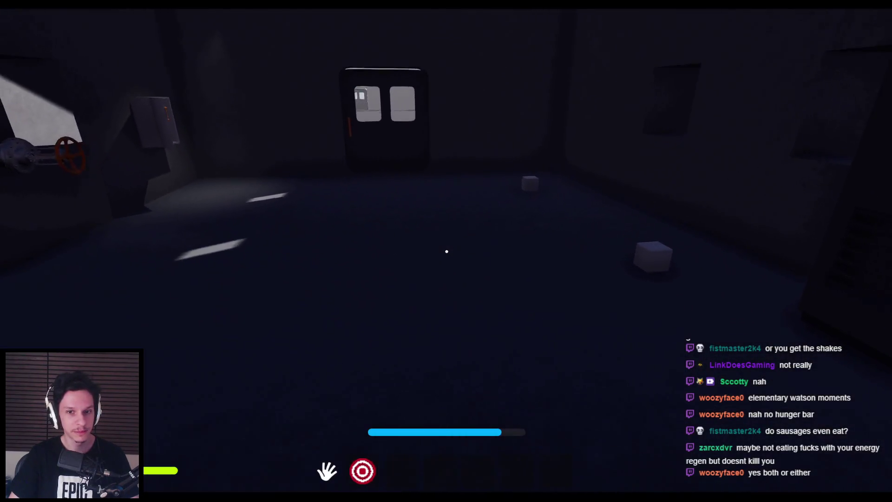
# - Toggle eject with F8, then walk to the fuse box, reset the faulty fuse and pull the lever
pyautogui.press('F8')
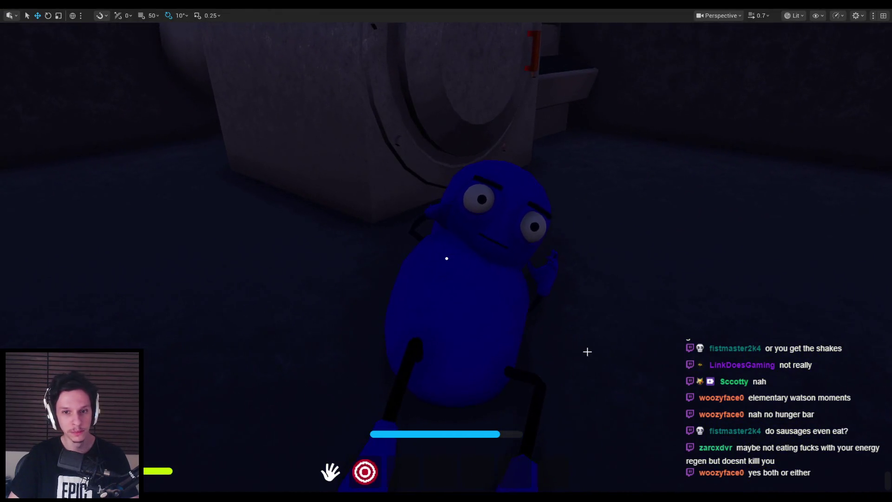
pyautogui.press('F8')
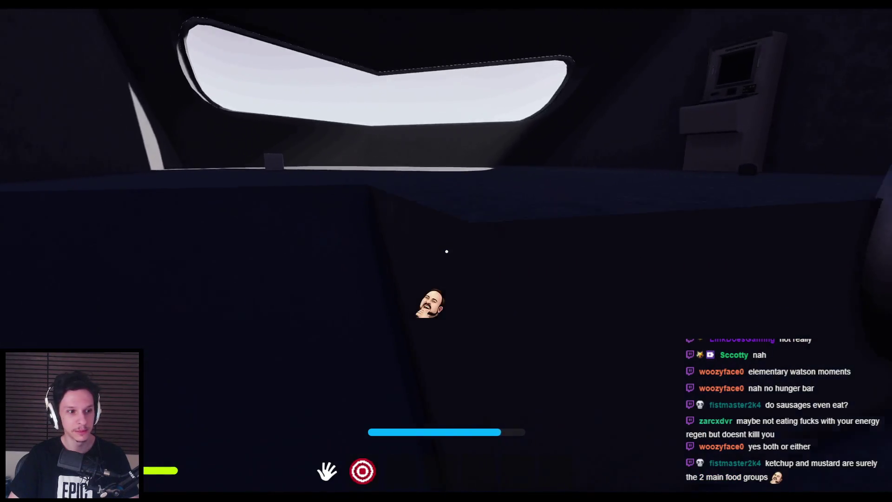
pyautogui.press('w')
pyautogui.press('w')
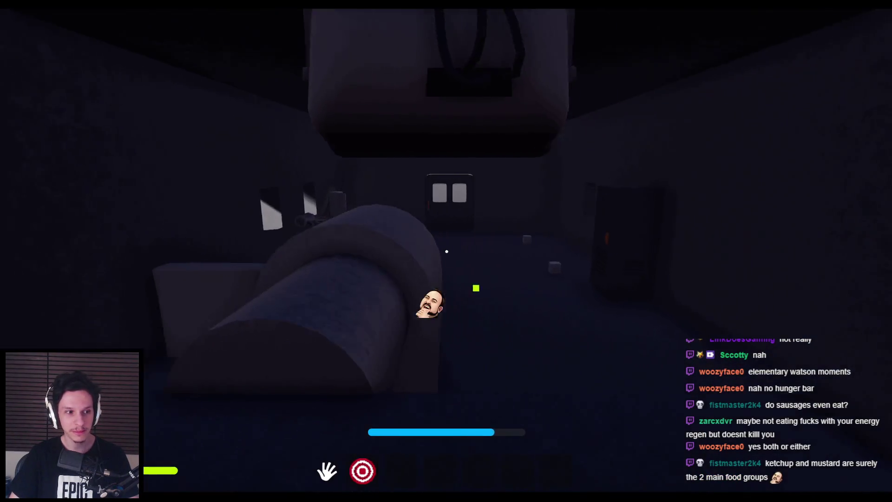
pyautogui.press('w')
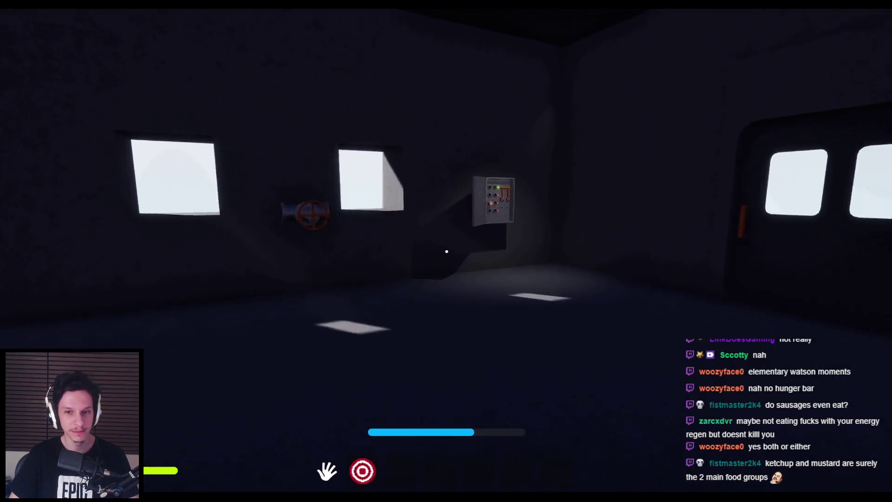
pyautogui.press('w')
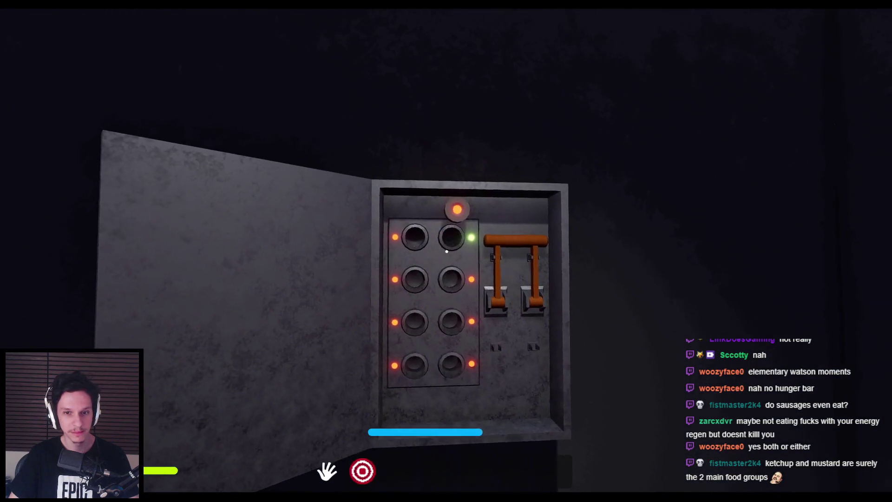
pyautogui.click(448, 242)
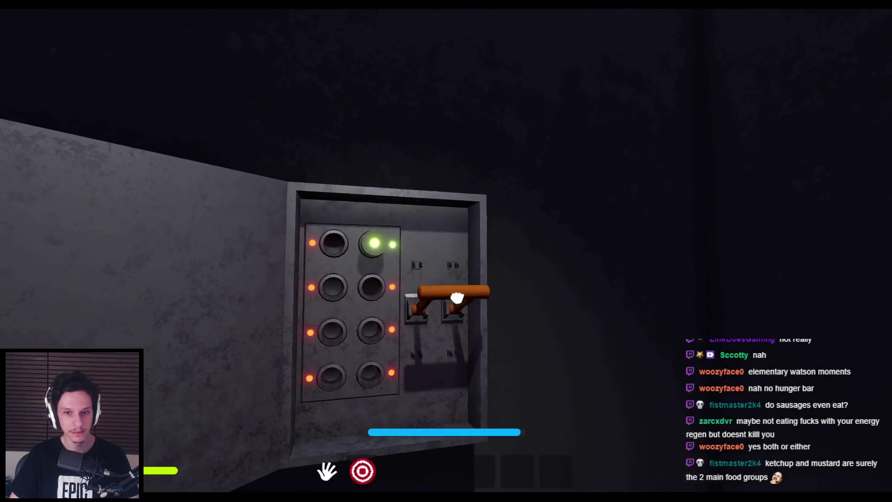
pyautogui.moveTo(426, 272); pyautogui.dragTo(439, 340)
# - Use the Train Monitoring terminal to view the cars up to Car 5, then stop the play test
pyautogui.press('w')
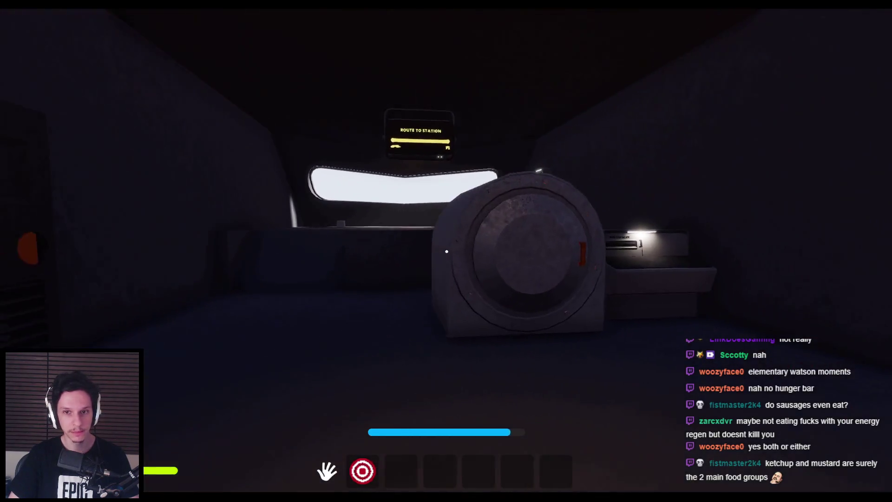
pyautogui.press('w')
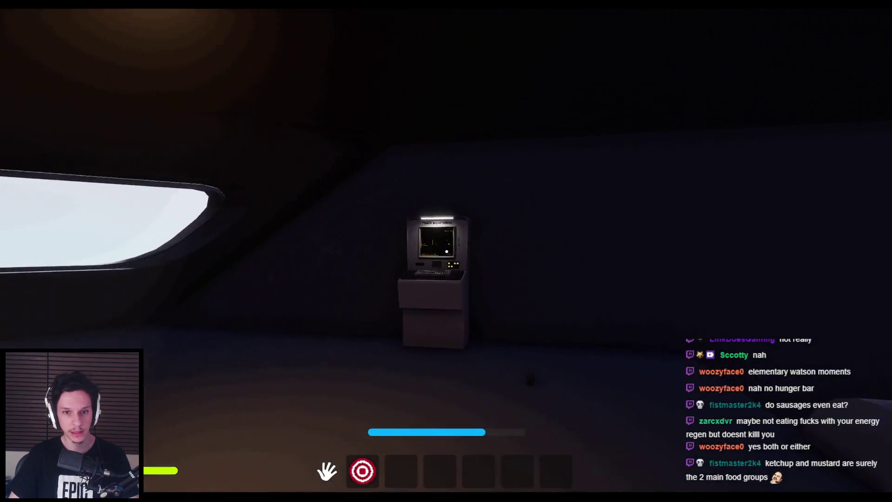
pyautogui.click(446, 251)
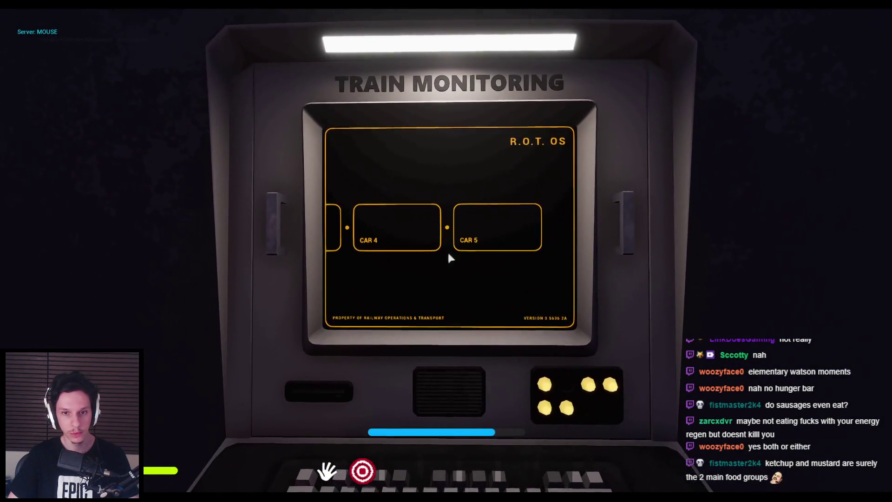
pyautogui.press('Escape')
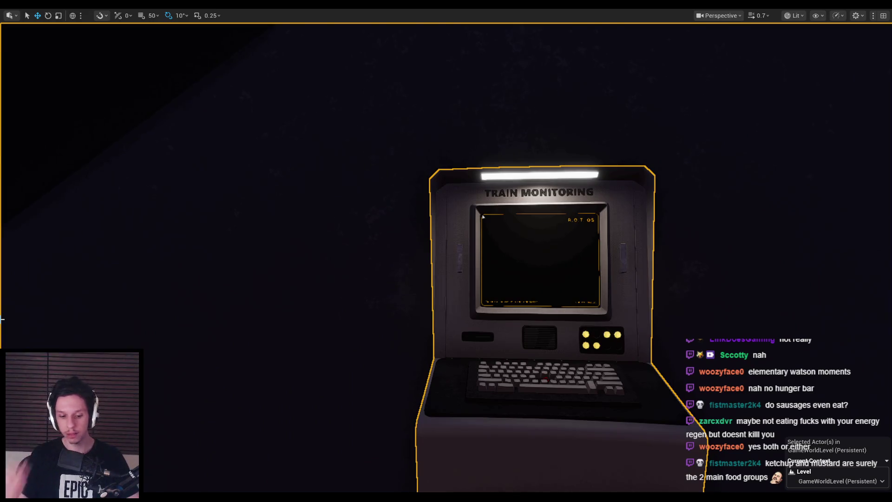
pyautogui.press('F11')
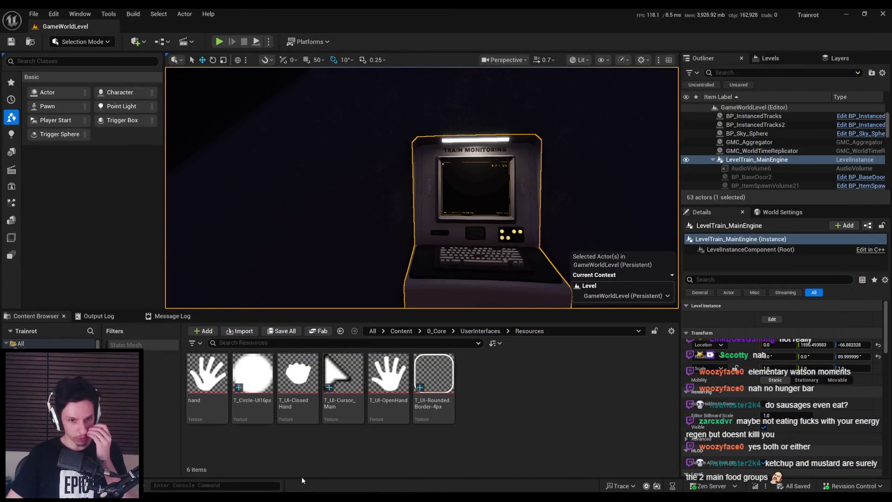
# - Open BP_TrainrotGameState and look over the SelectRandomMaintenanceTask function and the event graph
pyautogui.click(301, 475)
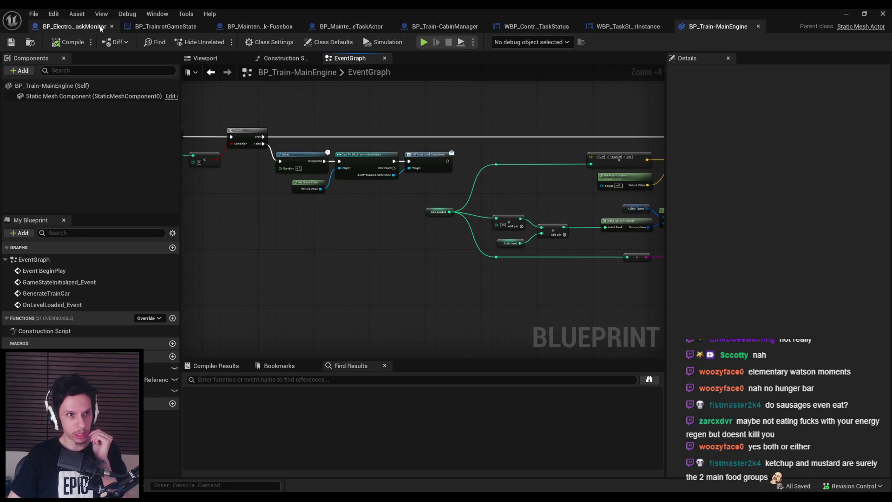
pyautogui.click(146, 26)
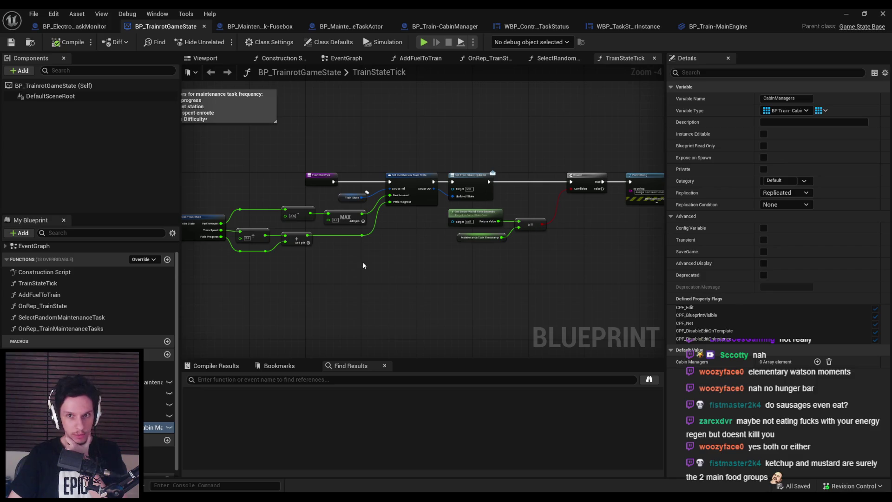
pyautogui.doubleClick(61, 318)
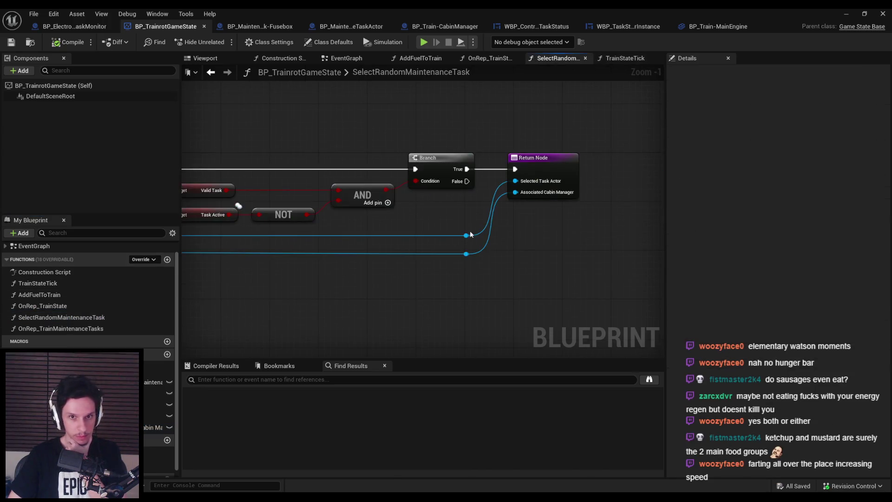
pyautogui.scroll(-2, 478, 229)
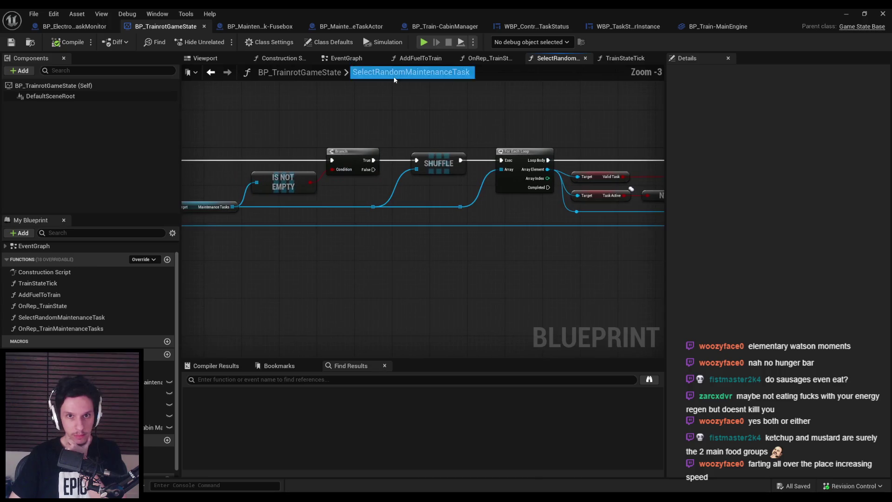
pyautogui.doubleClick(33, 245)
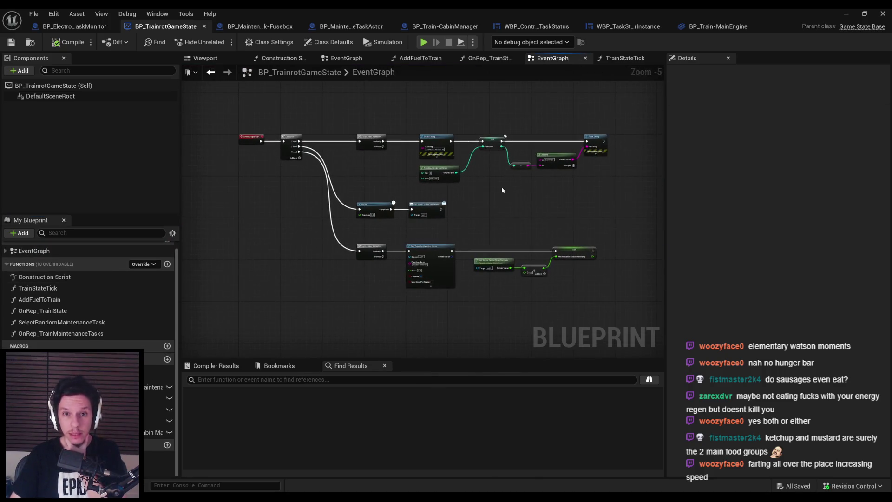
pyautogui.scroll(-4, 536, 174)
pyautogui.moveTo(536, 174)
pyautogui.mouseDown()
pyautogui.moveTo(295, 295)
pyautogui.moveTo(373, 179)
pyautogui.mouseUp()
pyautogui.scroll(5, 373, 179)
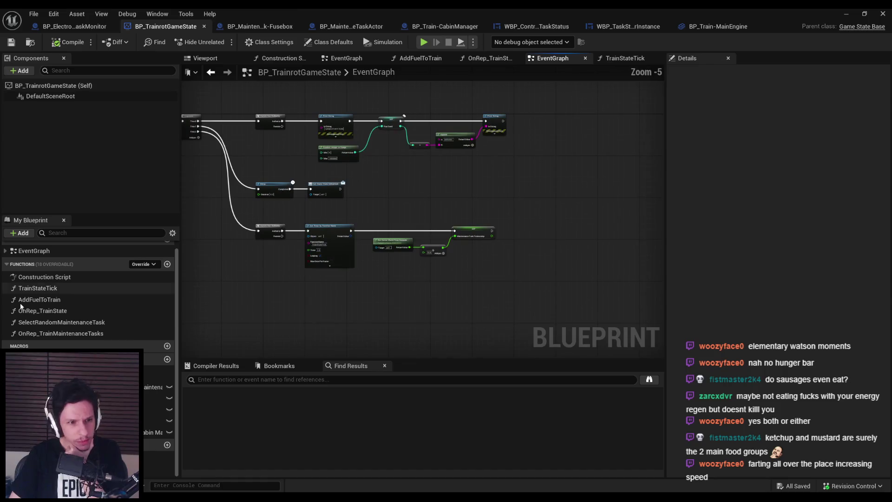
# - Find References for SelectRandomMaintenanceTask and jump to its call in TrainStateTick
pyautogui.rightClick(37, 327)
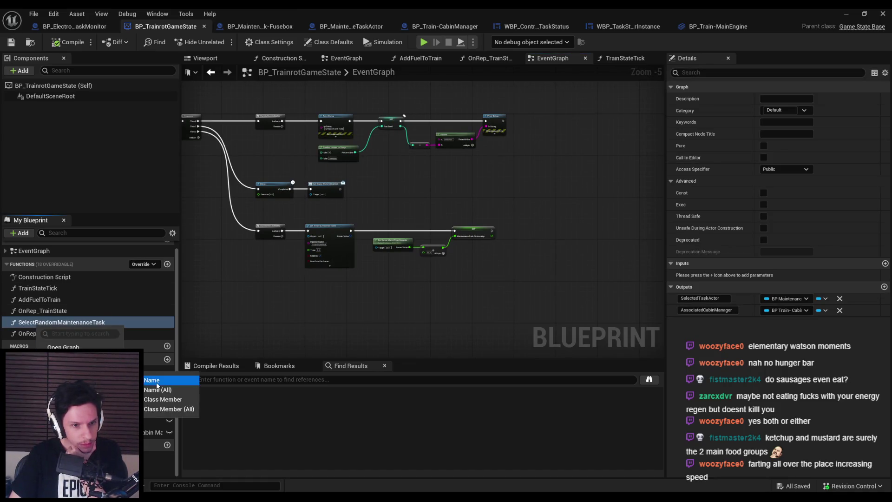
pyautogui.click(163, 381)
pyautogui.doubleClick(248, 403)
pyautogui.scroll(3, 404, 291)
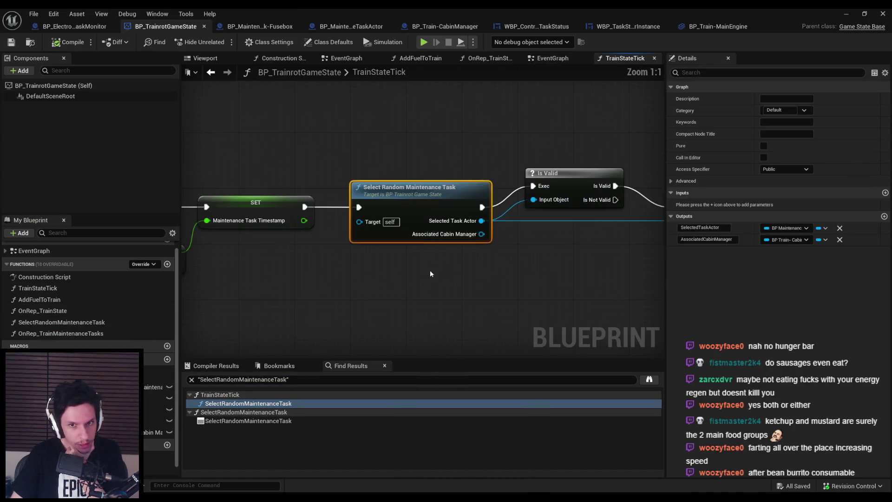
pyautogui.scroll(-2, 430, 273)
# - Pan across the task selection nodes to Set Task State and drag CabinManagers into the graph
pyautogui.click(316, 265)
pyautogui.moveTo(548, 233); pyautogui.dragTo(307, 233)
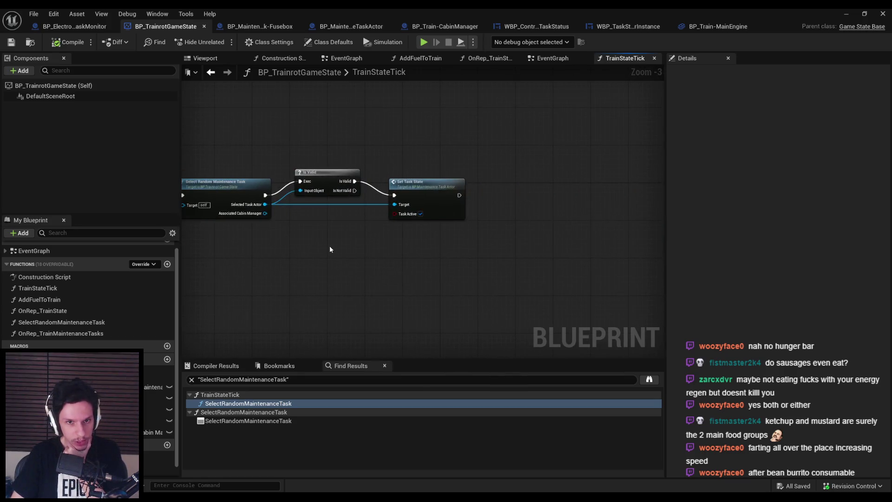
pyautogui.scroll(2, 399, 214)
pyautogui.scroll(-1, 478, 257)
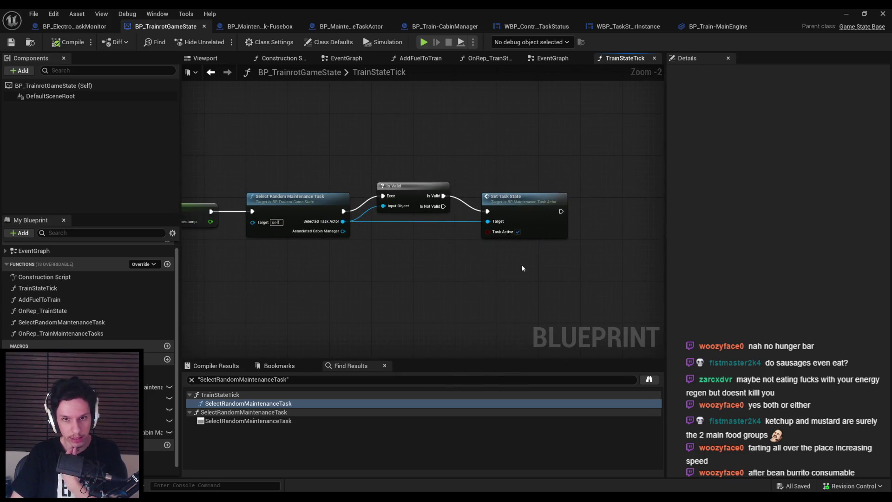
pyautogui.moveTo(523, 269); pyautogui.dragTo(474, 270)
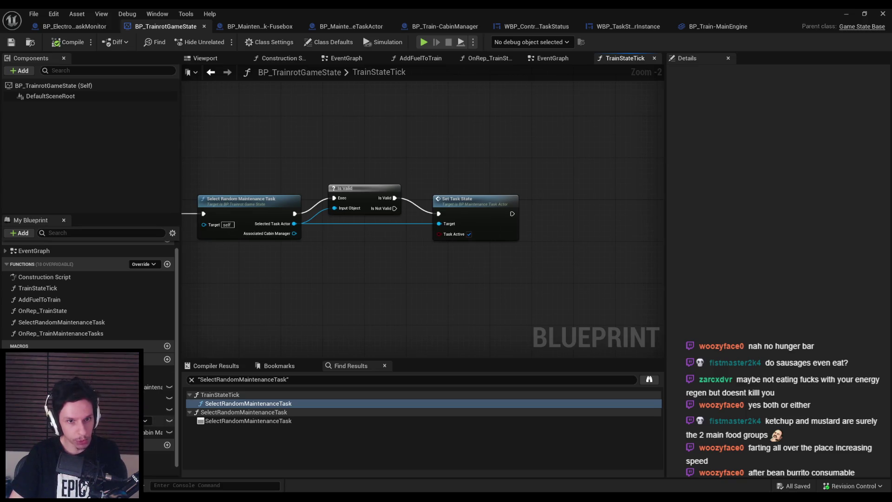
pyautogui.moveTo(259, 298); pyautogui.dragTo(474, 277)
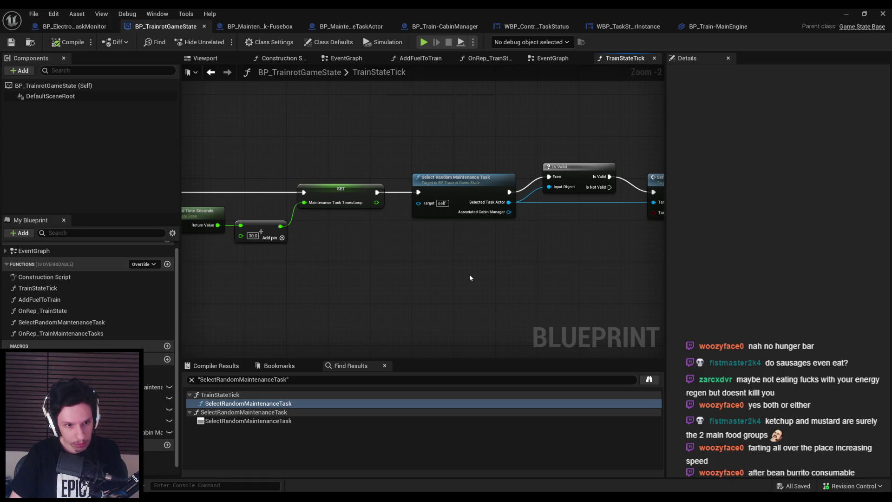
pyautogui.moveTo(503, 275); pyautogui.dragTo(343, 266)
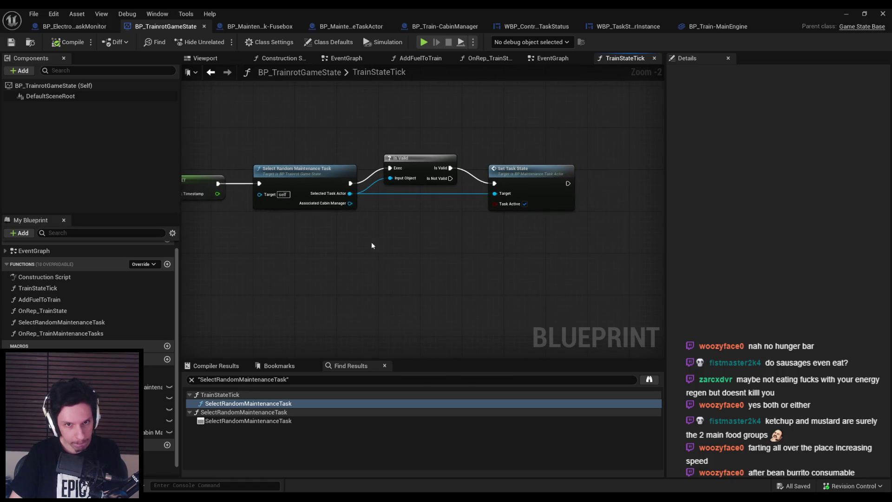
pyautogui.scroll(-1, 140, 302)
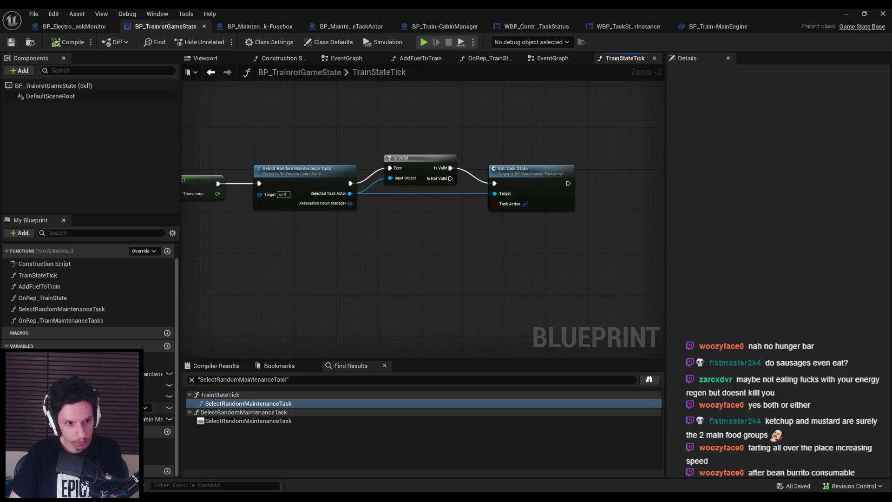
pyautogui.moveTo(156, 419); pyautogui.dragTo(341, 268)
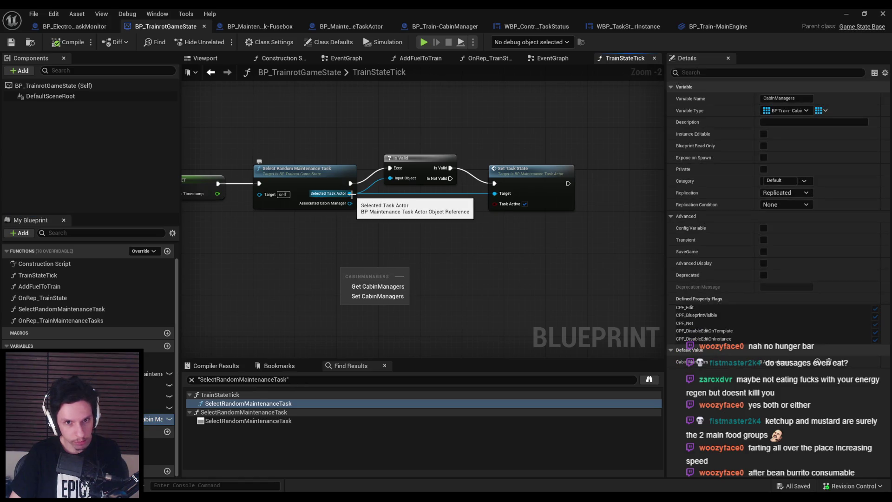
# - Place a Cabin Managers getter and add an array Find node from it
pyautogui.click(378, 286)
pyautogui.doubleClick(298, 168)
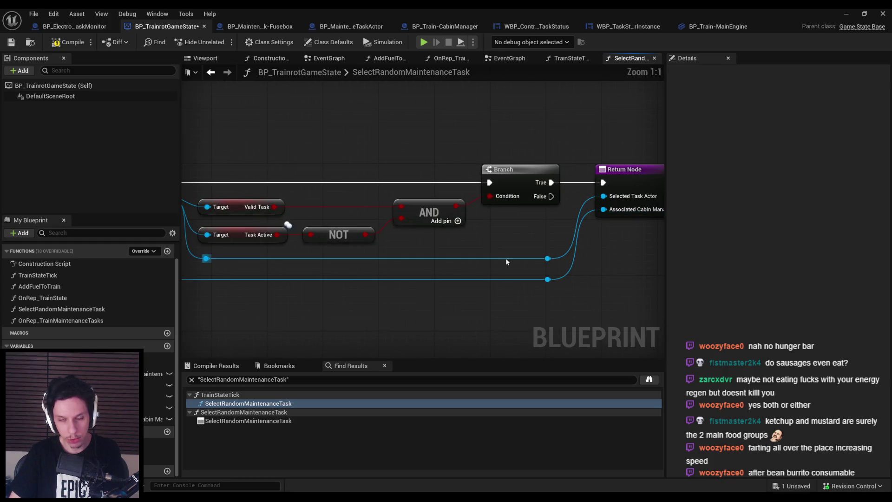
pyautogui.scroll(-3, 478, 259)
pyautogui.hotkey('alt', 'Left')
pyautogui.moveTo(358, 270); pyautogui.dragTo(376, 272)
pyautogui.write('get')
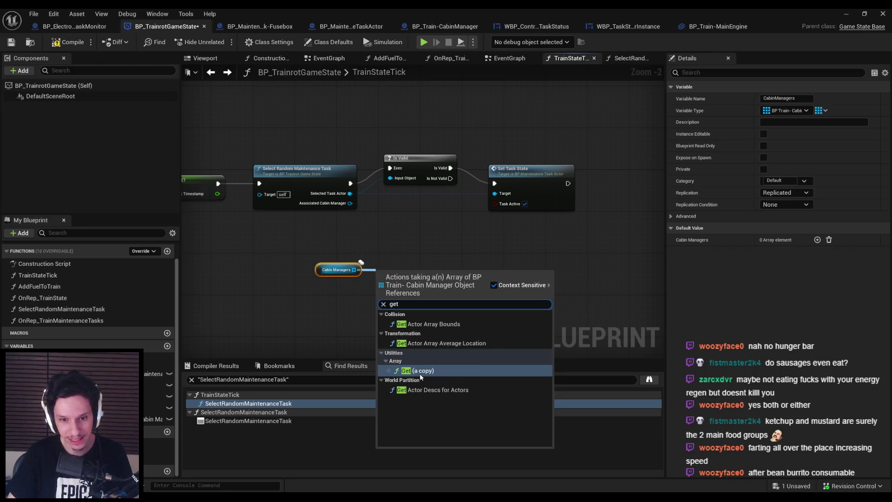
pyautogui.press('Escape')
pyautogui.moveTo(354, 269); pyautogui.dragTo(384, 272)
pyautogui.write('find')
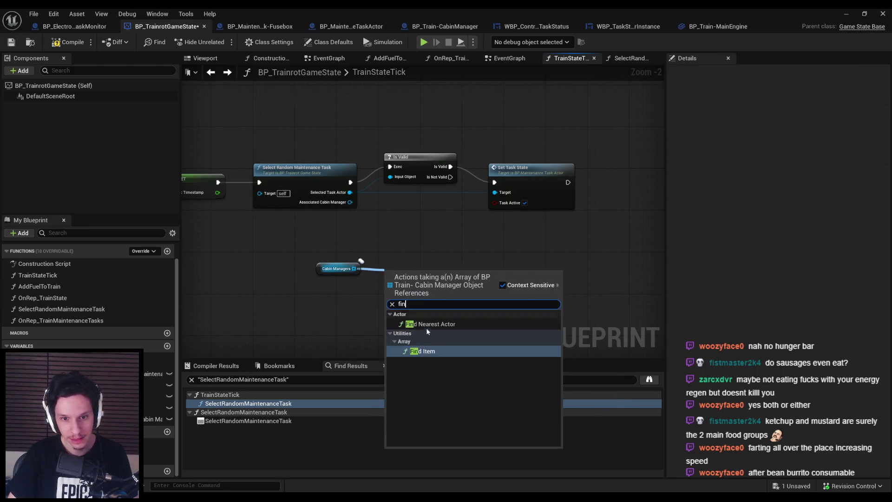
pyautogui.press('Return')
# - Wire Associated Cabin Manager into the Find node, move the pair up, compile and save
pyautogui.moveTo(350, 202); pyautogui.dragTo(390, 285)
pyautogui.moveTo(314, 253); pyautogui.dragTo(406, 294)
pyautogui.moveTo(414, 277)
pyautogui.mouseDown()
pyautogui.moveTo(409, 235)
pyautogui.moveTo(408, 245)
pyautogui.mouseUp()
pyautogui.click(405, 293)
pyautogui.scroll(-1, 405, 293)
pyautogui.click(83, 40)
pyautogui.moveTo(380, 217); pyautogui.dragTo(244, 229)
pyautogui.hotkey('ctrl', 's')
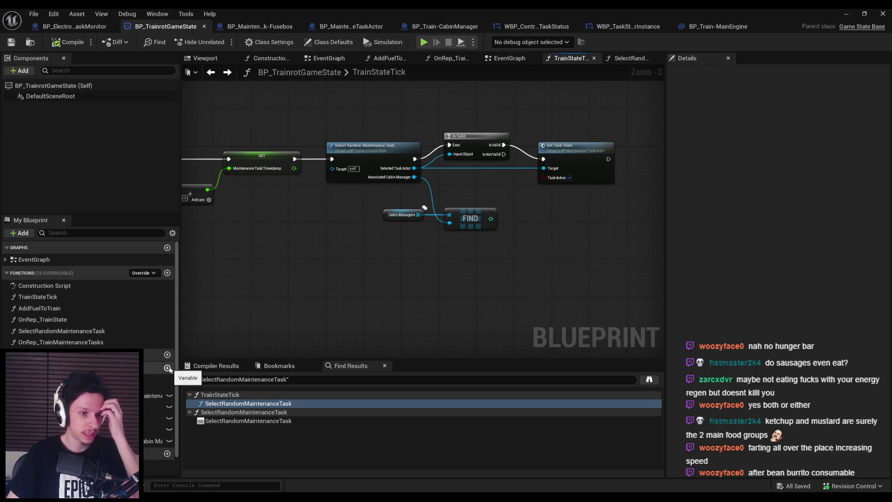
# - Add a single Integer variable CurrentMaintenanceID, compile, and move it into the Maintenance category
pyautogui.click(167, 368)
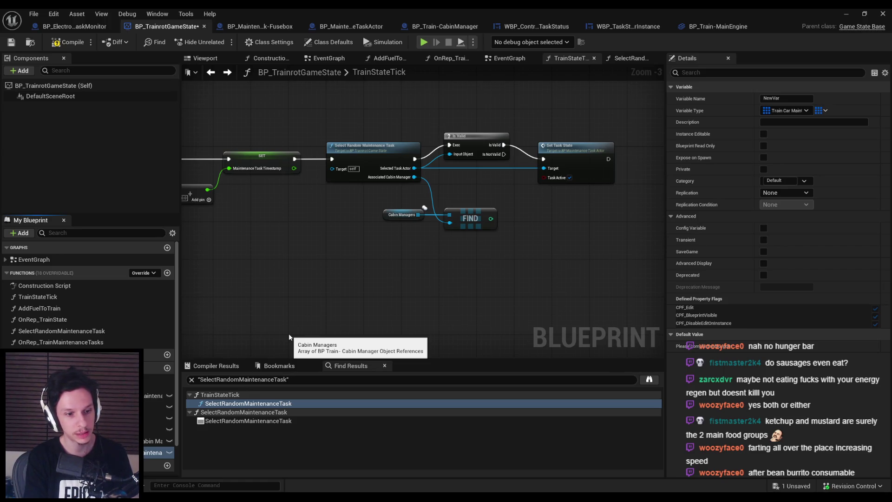
pyautogui.press('Return')
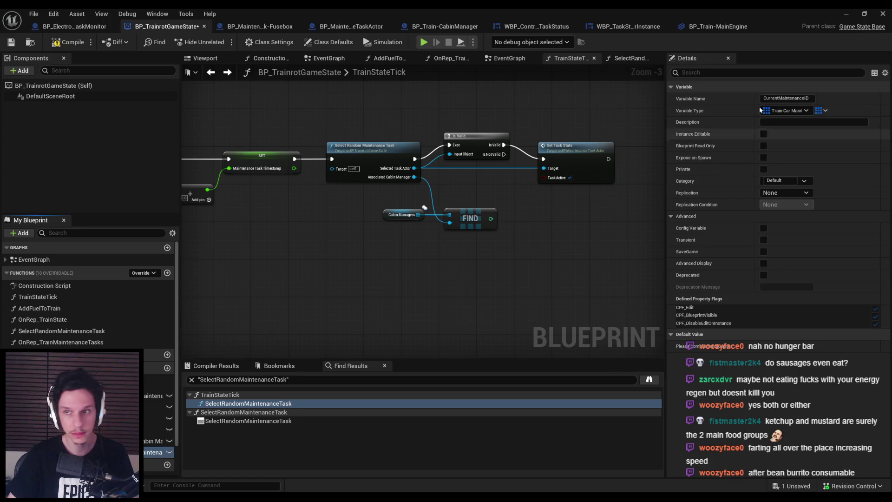
pyautogui.click(777, 110)
pyautogui.click(784, 151)
pyautogui.click(822, 110)
pyautogui.click(804, 117)
pyautogui.click(68, 42)
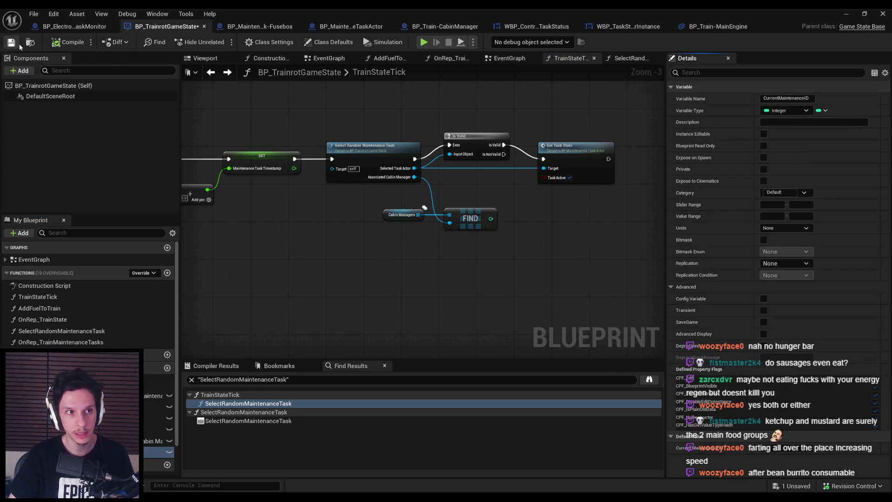
pyautogui.moveTo(158, 451); pyautogui.dragTo(155, 396)
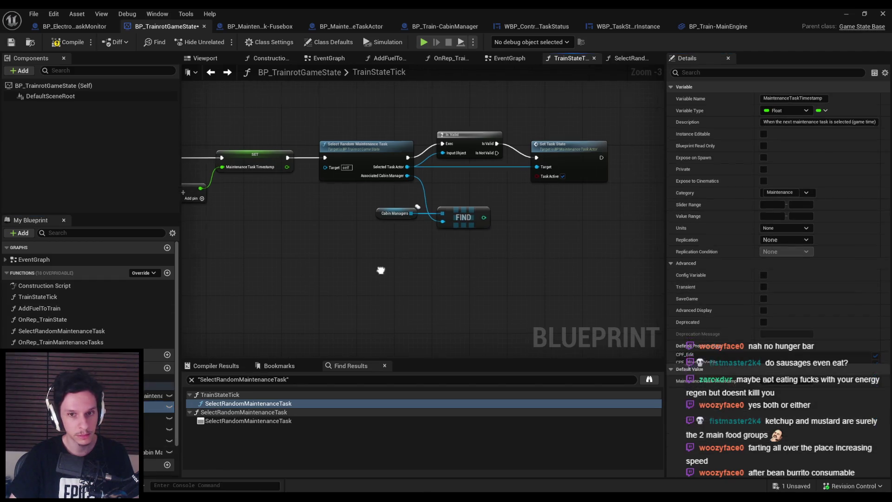
pyautogui.moveTo(307, 195); pyautogui.dragTo(416, 263)
pyautogui.click(415, 263)
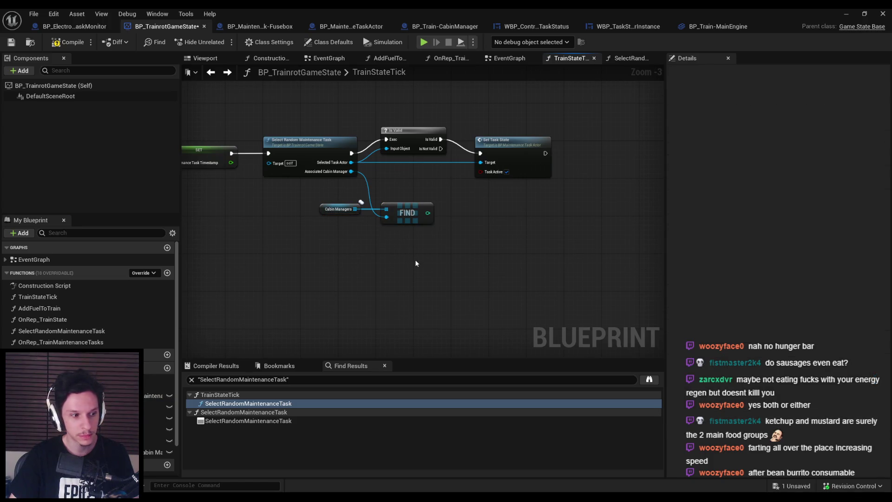
# - Rearrange the Cabin Managers and Find nodes and add a reroute on the Associated Cabin Manager wire
pyautogui.moveTo(408, 262); pyautogui.dragTo(355, 266)
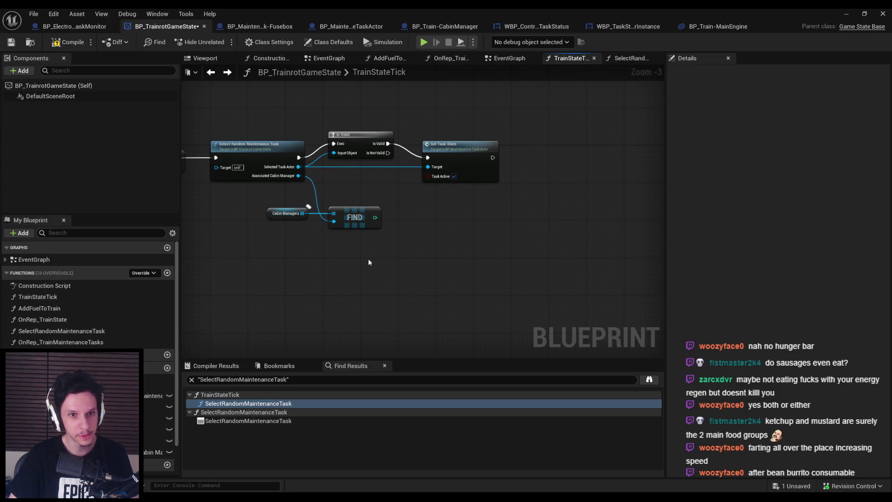
pyautogui.moveTo(360, 261); pyautogui.dragTo(286, 210)
pyautogui.moveTo(355, 227); pyautogui.dragTo(468, 222)
pyautogui.doubleClick(353, 186)
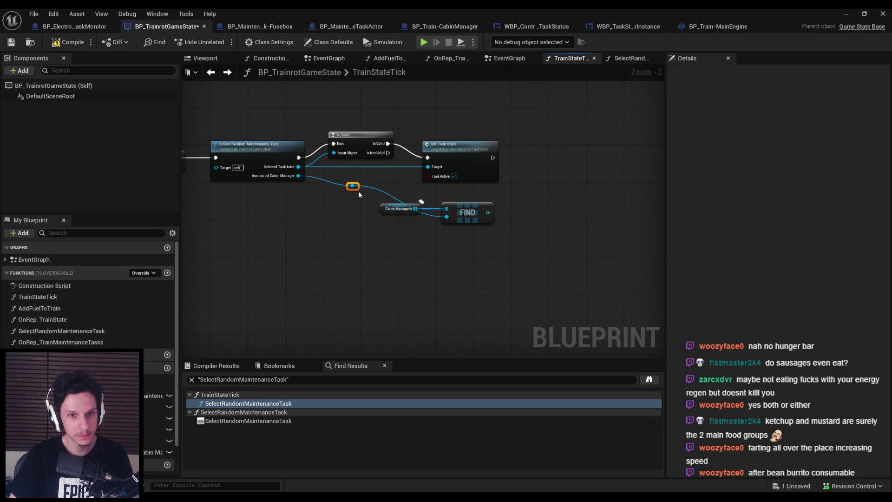
pyautogui.moveTo(356, 192)
pyautogui.mouseDown()
pyautogui.moveTo(346, 237)
pyautogui.moveTo(340, 224)
pyautogui.mouseUp()
pyautogui.moveTo(399, 209); pyautogui.dragTo(395, 201)
pyautogui.moveTo(454, 227)
pyautogui.mouseDown()
pyautogui.moveTo(409, 224)
pyautogui.moveTo(442, 213)
pyautogui.moveTo(435, 214)
pyautogui.moveTo(315, 234)
pyautogui.mouseUp()
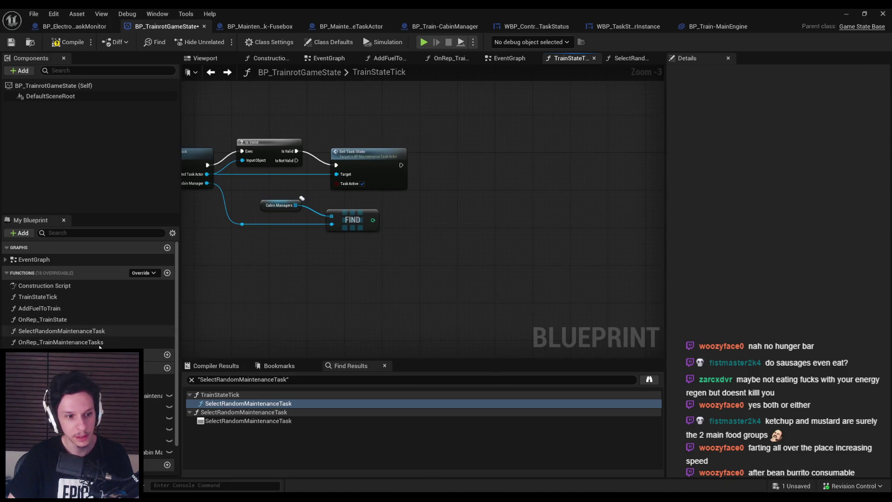
# - Add a Train Maintenance Tasks array ADD node that runs right after Set Task State
pyautogui.moveTo(156, 395)
pyautogui.mouseDown()
pyautogui.moveTo(408, 239)
pyautogui.moveTo(450, 226)
pyautogui.moveTo(449, 207)
pyautogui.moveTo(492, 189)
pyautogui.mouseUp()
pyautogui.click(429, 250)
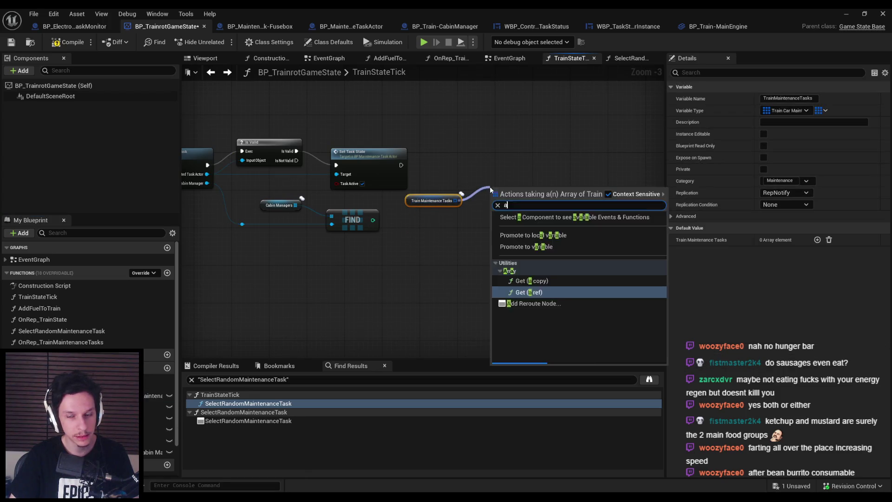
pyautogui.write('add')
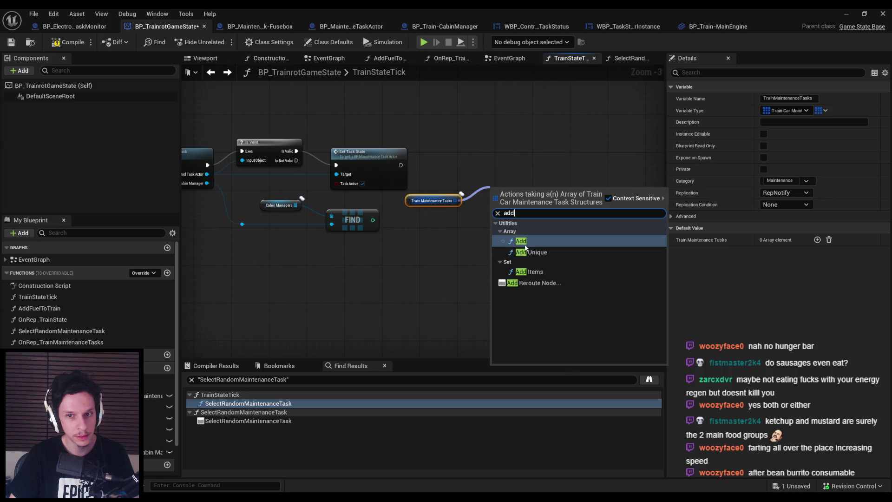
pyautogui.click(524, 241)
pyautogui.moveTo(506, 183); pyautogui.dragTo(512, 173)
pyautogui.moveTo(401, 165); pyautogui.dragTo(529, 173)
pyautogui.moveTo(451, 201); pyautogui.dragTo(465, 182)
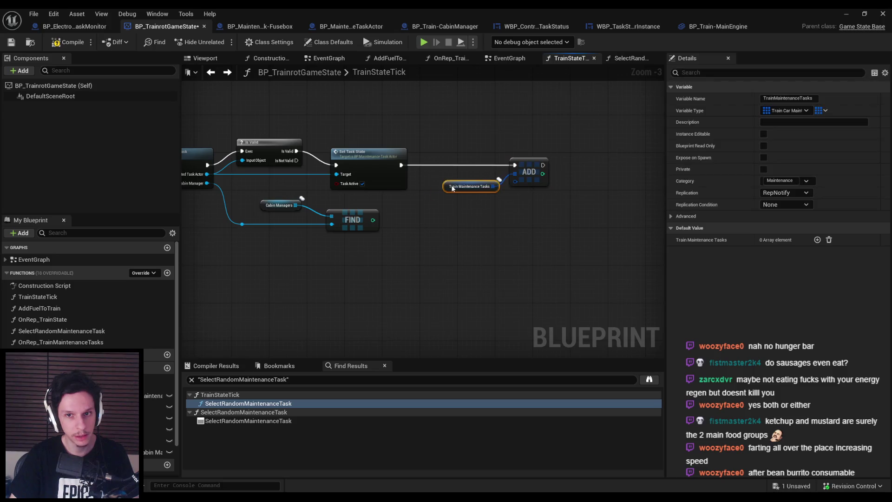
# - Split the ADD node's Task pin, wire Current Maintenance ID into Task ID, and save
pyautogui.click(481, 218)
pyautogui.rightClick(517, 181)
pyautogui.click(530, 227)
pyautogui.scroll(2, 539, 181)
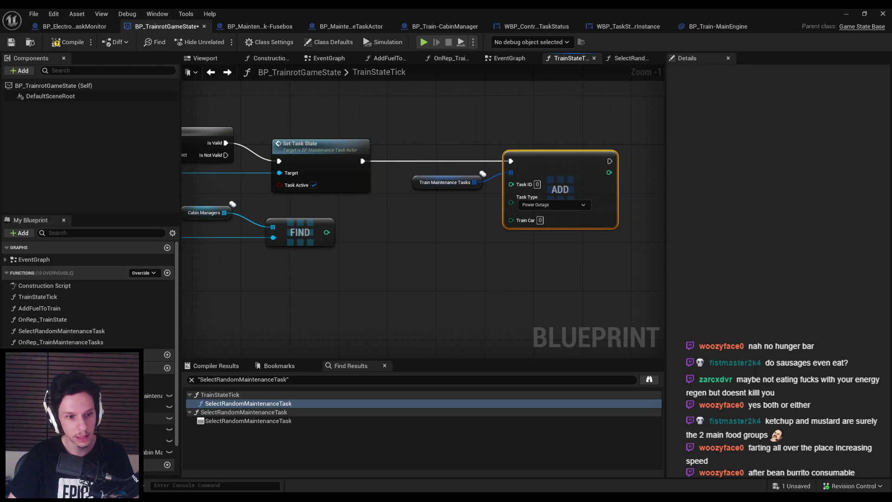
pyautogui.moveTo(153, 396); pyautogui.dragTo(511, 184)
pyautogui.click(468, 211)
pyautogui.click(427, 204)
pyautogui.click(473, 224)
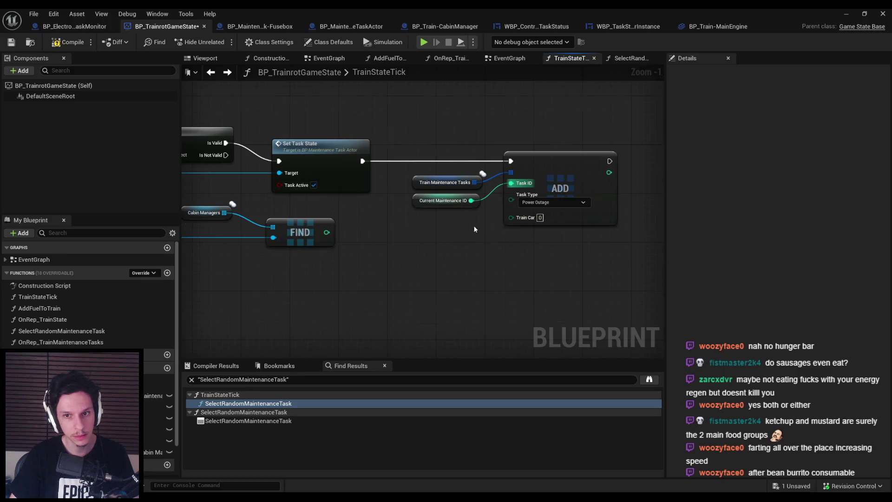
pyautogui.scroll(-1, 525, 191)
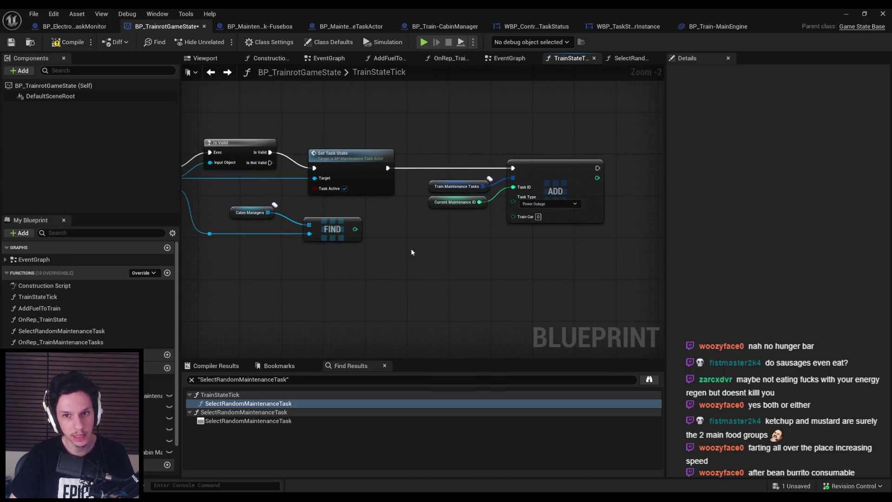
pyautogui.scroll(-1, 390, 259)
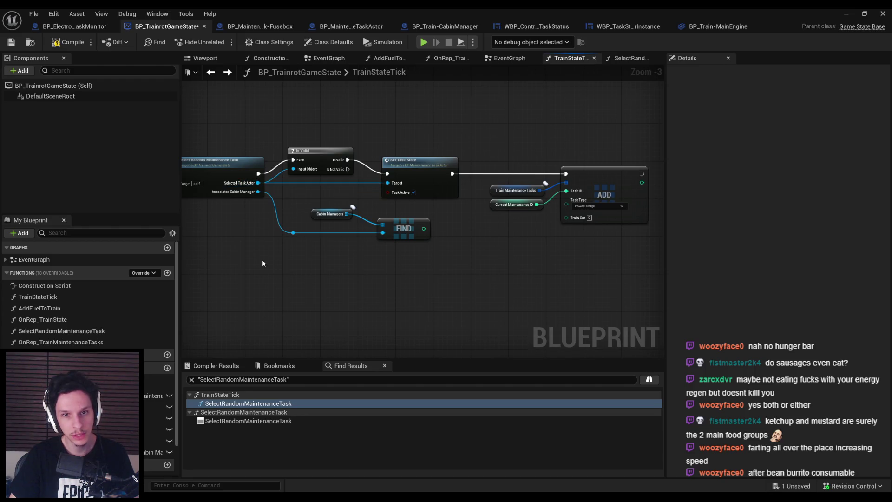
pyautogui.hotkey('ctrl', 's')
pyautogui.click(844, 16)
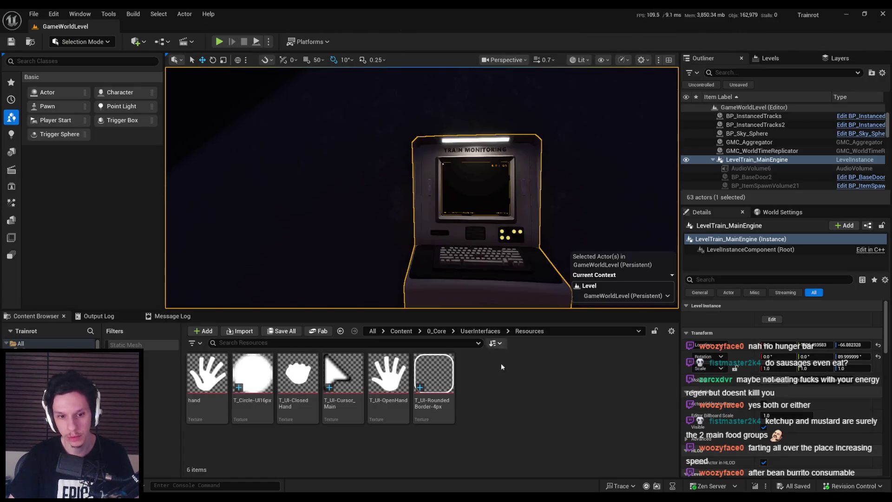
# - Browse to Content > 0_Core > Objects > MaintenanceTasks and open BP_MaintenanceTaskActor
pyautogui.click(436, 331)
pyautogui.doubleClick(522, 376)
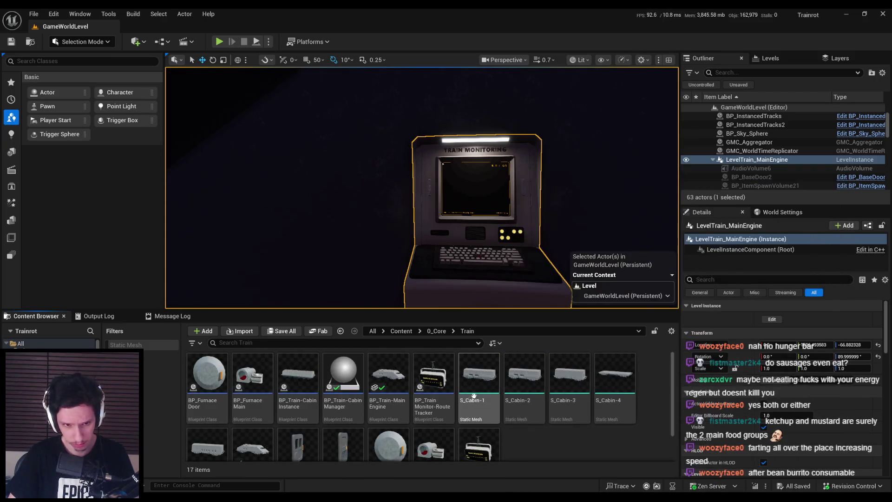
pyautogui.hotkey('alt', 'Left')
pyautogui.doubleClick(434, 374)
pyautogui.doubleClick(207, 376)
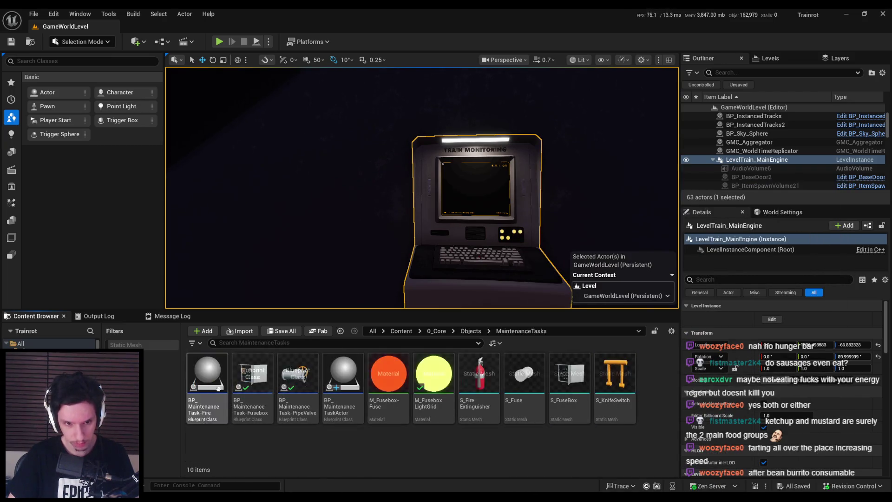
pyautogui.doubleClick(356, 413)
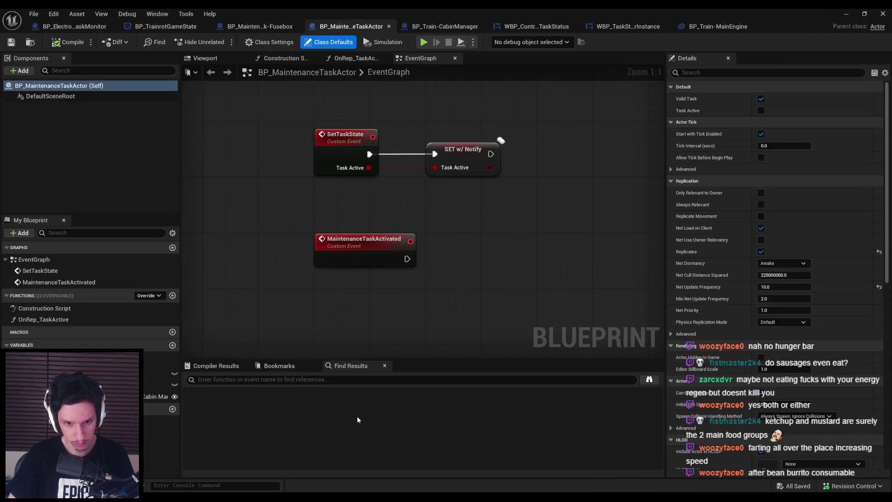
# - Add a TaskType variable typed Train Car Maintenance Task, then compile and save
pyautogui.click(172, 345)
pyautogui.write('TaskType')
pyautogui.press('Return')
pyautogui.click(807, 110)
pyautogui.write('task')
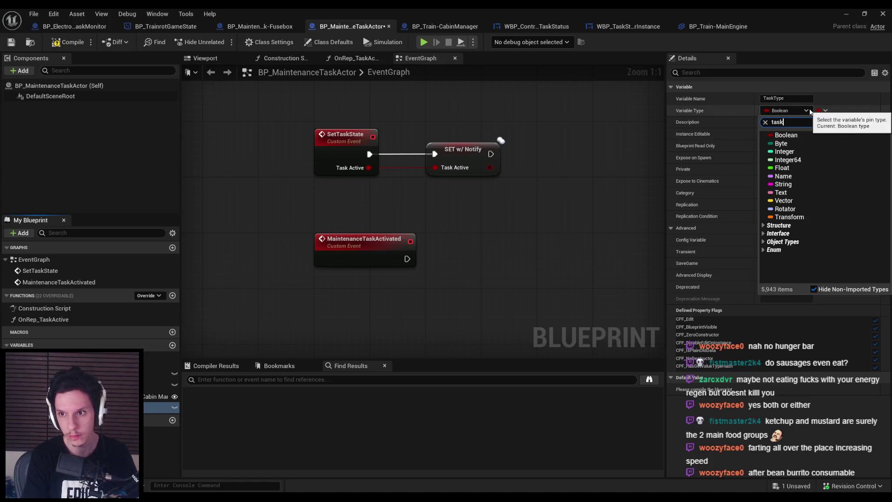
pyautogui.click(790, 144)
pyautogui.click(57, 41)
pyautogui.click(11, 42)
# - Change TaskType's type to the EMaintenance enum, then compile and save again
pyautogui.click(671, 369)
pyautogui.click(790, 110)
pyautogui.write('tas')
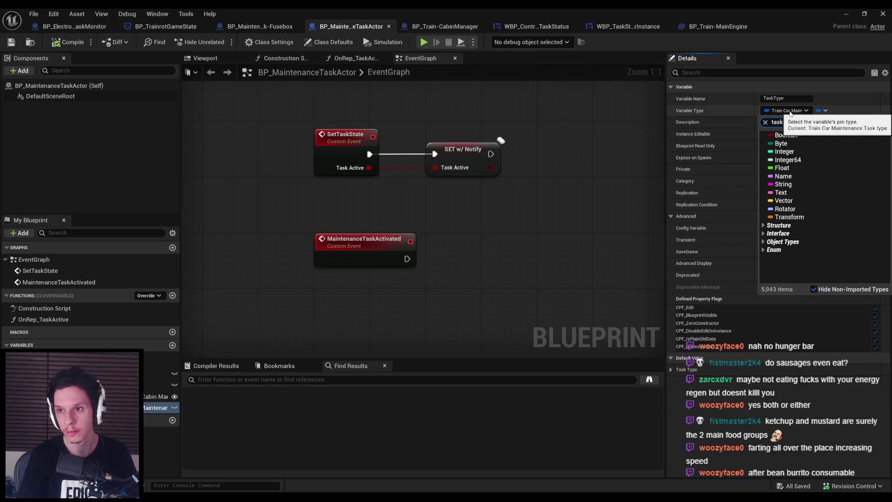
pyautogui.click(801, 137)
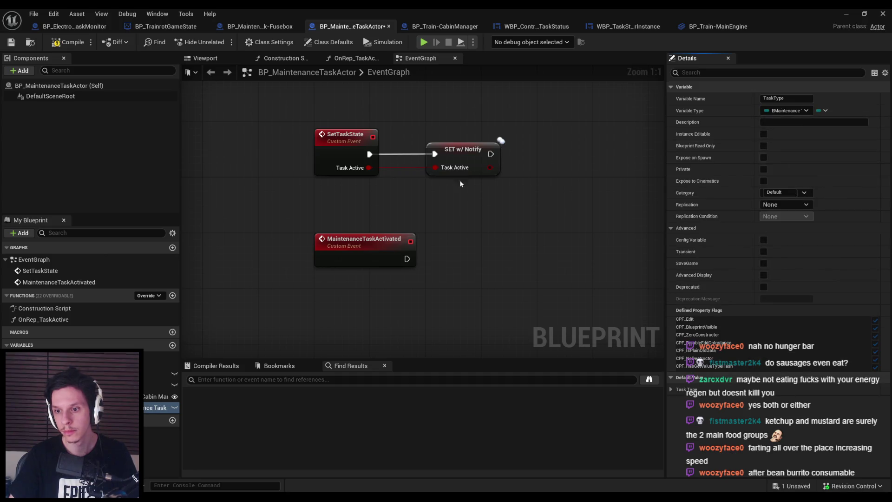
pyautogui.click(57, 42)
pyautogui.click(11, 42)
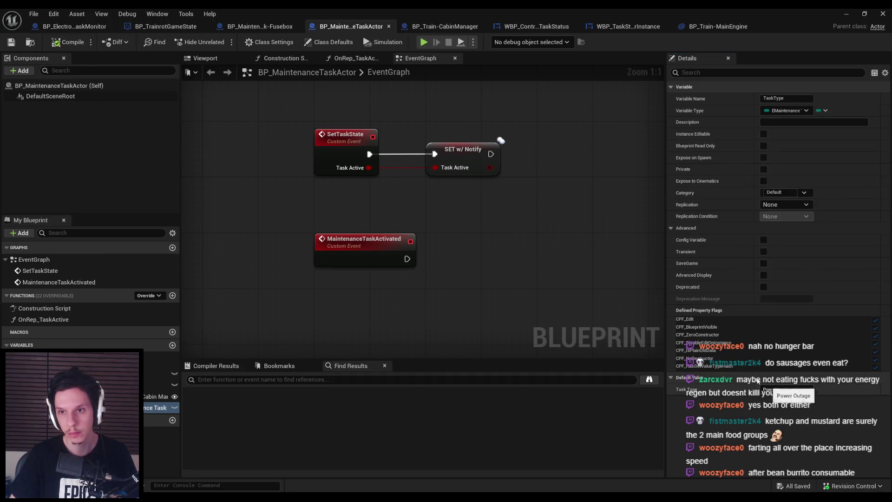
# - In BP_TrainrotGameState, pull a Task Type getter from Selected Task Actor
pyautogui.click(708, 26)
pyautogui.click(534, 27)
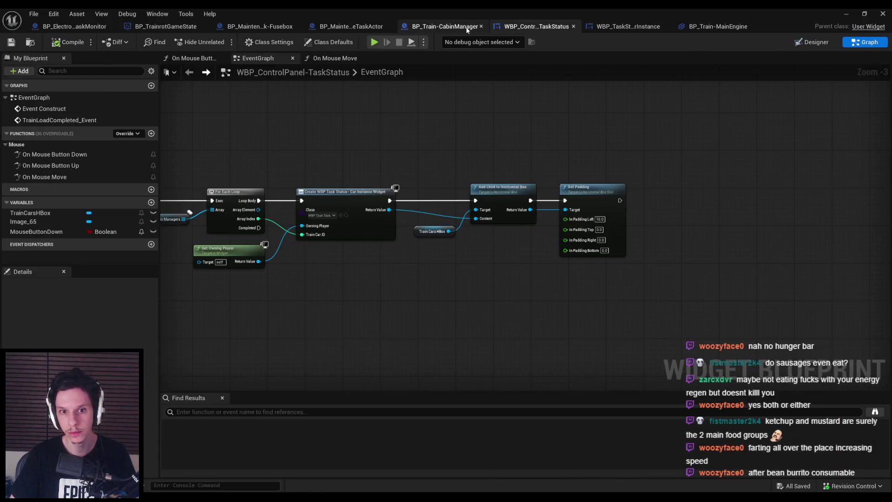
pyautogui.click(372, 26)
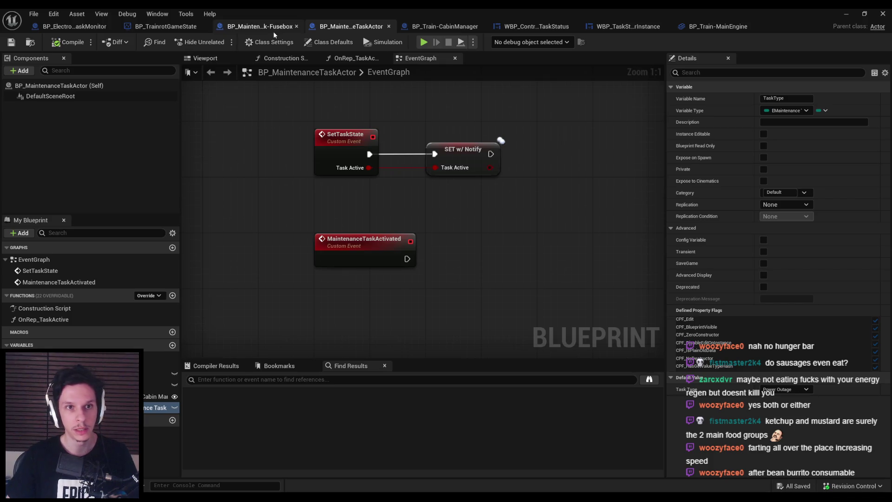
pyautogui.click(207, 27)
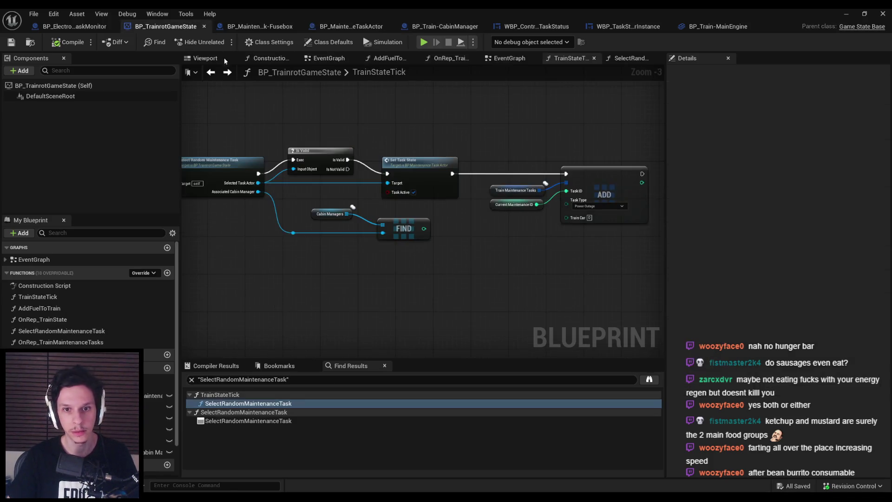
pyautogui.scroll(-2, 242, 183)
pyautogui.moveTo(258, 182); pyautogui.dragTo(299, 237)
pyautogui.write('task type')
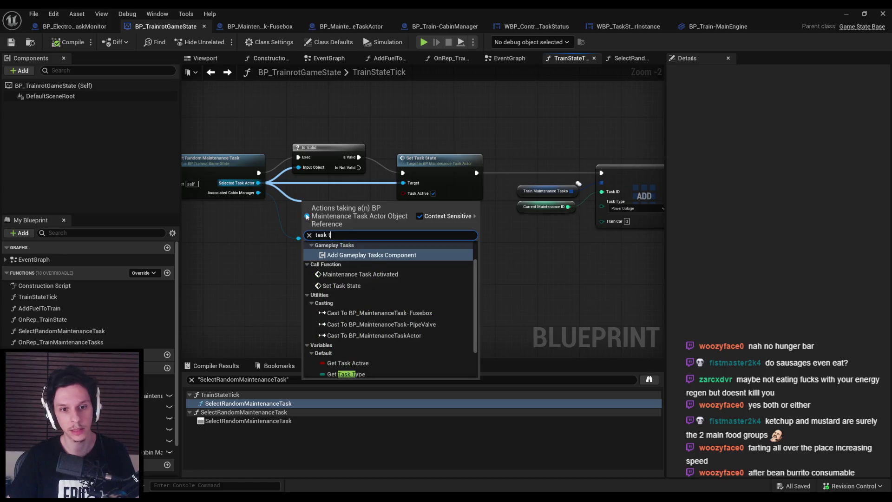
pyautogui.press('Return')
# - Place the Task Type getter beside Set Task State and move Cabin Managers and FIND lower
pyautogui.scroll(3, 328, 205)
pyautogui.moveTo(328, 204)
pyautogui.mouseDown()
pyautogui.moveTo(489, 209)
pyautogui.moveTo(460, 208)
pyautogui.mouseUp()
pyautogui.moveTo(415, 247)
pyautogui.mouseDown()
pyautogui.moveTo(282, 197)
pyautogui.moveTo(283, 239)
pyautogui.mouseUp()
pyautogui.moveTo(454, 186); pyautogui.dragTo(446, 192)
pyautogui.keyDown('ctrl'); pyautogui.click(474, 246); pyautogui.keyUp('ctrl')
pyautogui.click(504, 233)
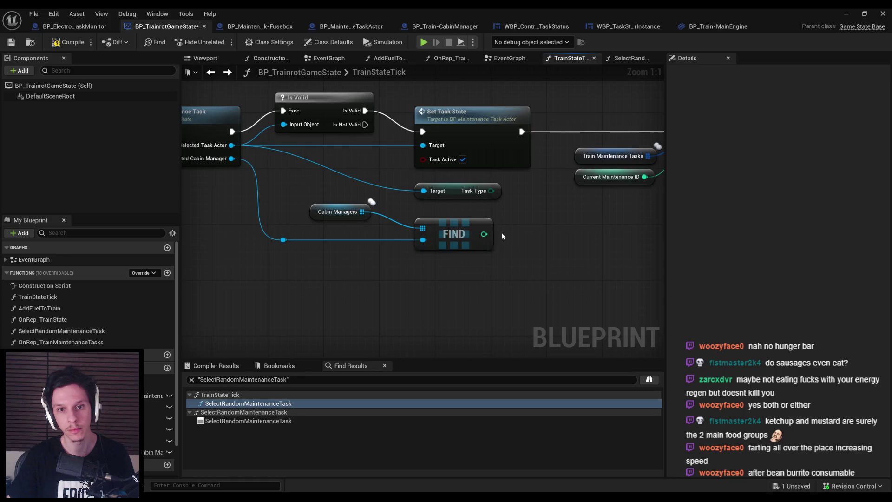
pyautogui.scroll(-4, 589, 195)
pyautogui.scroll(-1, 603, 163)
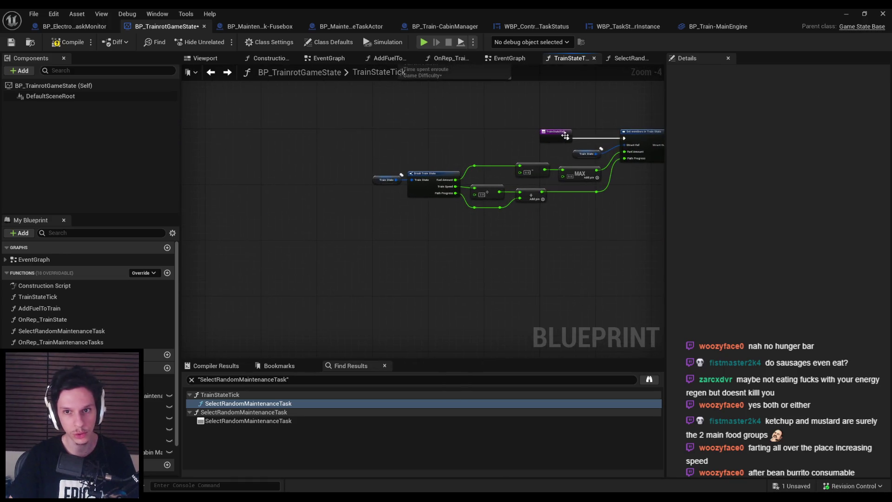
pyautogui.scroll(4, 286, 178)
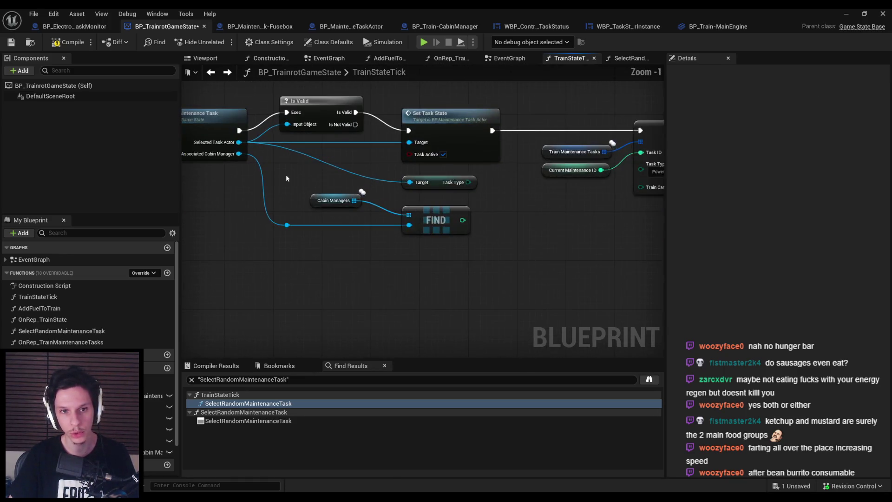
# - Route the Task Type getter's wire into ADD through a bend point and save
pyautogui.moveTo(374, 190); pyautogui.dragTo(266, 191)
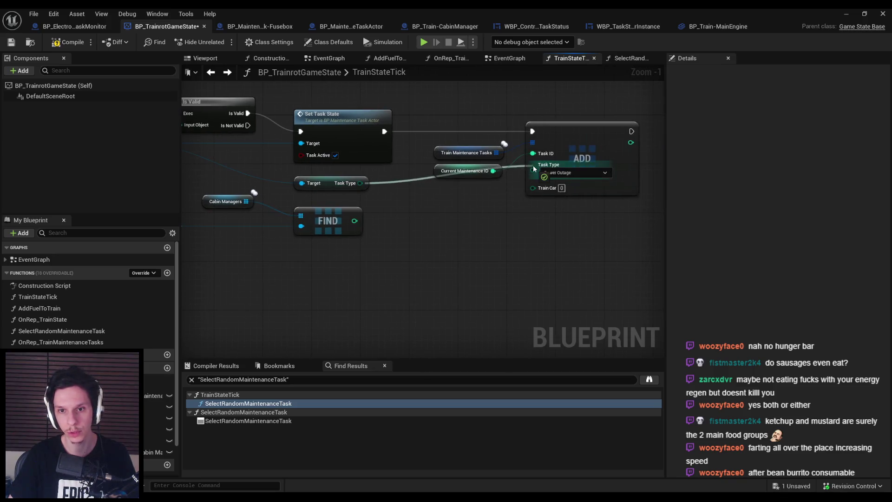
pyautogui.moveTo(327, 182); pyautogui.dragTo(438, 158)
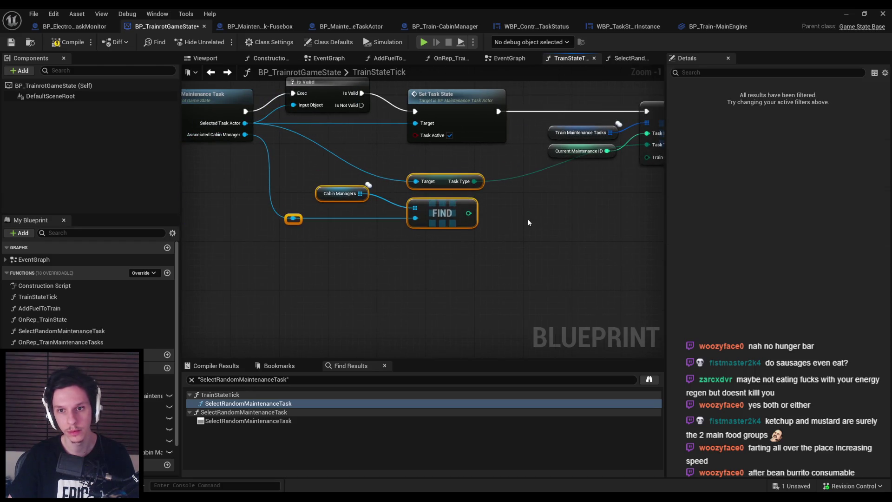
pyautogui.doubleClick(505, 182)
pyautogui.moveTo(507, 182)
pyautogui.mouseDown()
pyautogui.moveTo(604, 185)
pyautogui.moveTo(493, 205)
pyautogui.mouseUp()
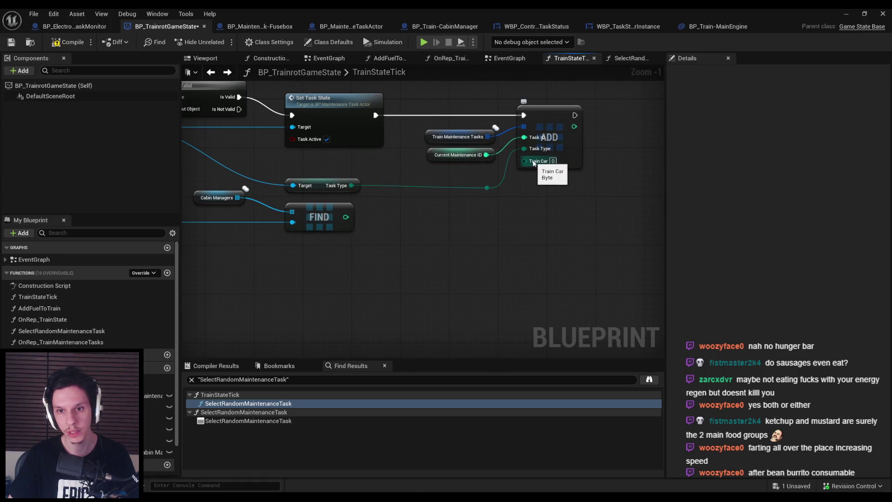
pyautogui.moveTo(334, 171); pyautogui.dragTo(510, 197)
pyautogui.press('q')
pyautogui.click(513, 214)
pyautogui.hotkey('ctrl', 's')
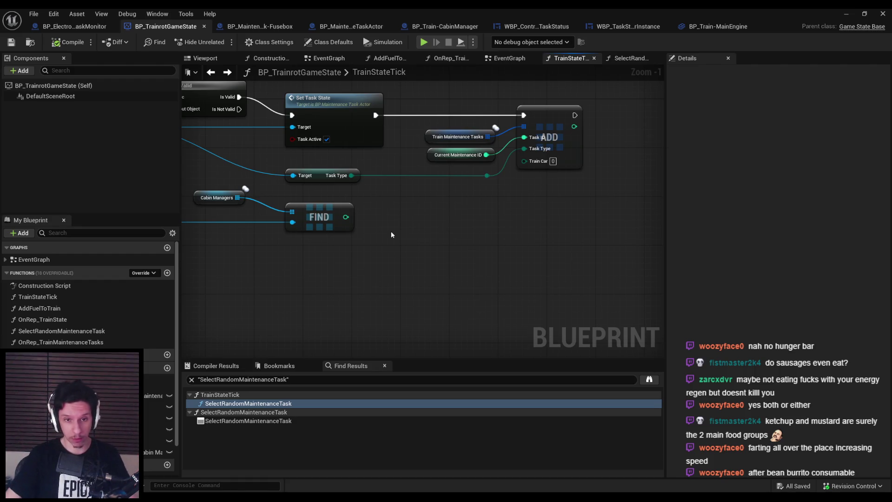
# - Connect FIND's result to ADD's Train Car input via a bend point, then compile
pyautogui.moveTo(346, 217); pyautogui.dragTo(524, 159)
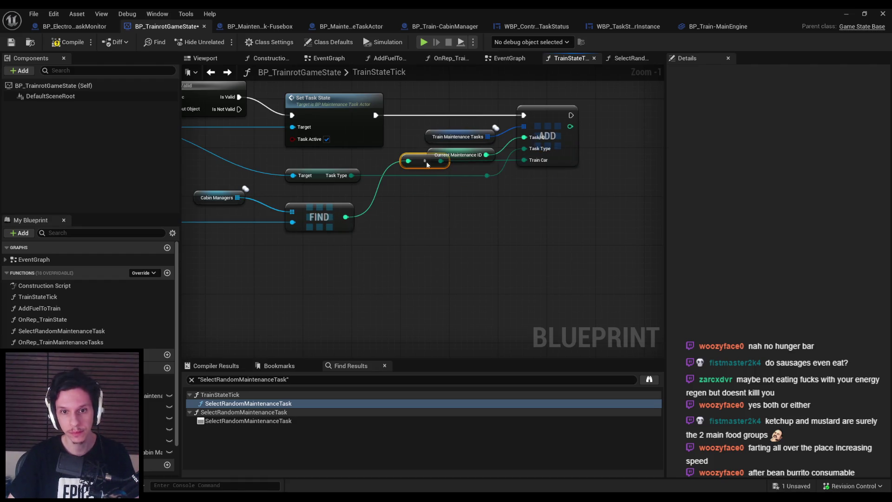
pyautogui.doubleClick(468, 216)
pyautogui.moveTo(475, 248)
pyautogui.mouseDown()
pyautogui.moveTo(284, 201)
pyautogui.moveTo(184, 199)
pyautogui.mouseUp()
pyautogui.press('Home')
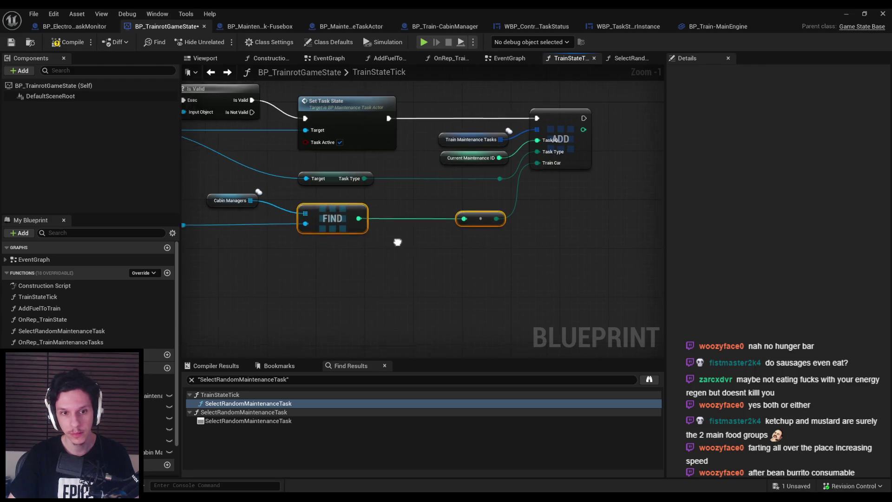
pyautogui.moveTo(506, 255); pyautogui.dragTo(482, 134)
pyautogui.click(550, 247)
pyautogui.click(69, 42)
# - Save the Blueprint and reposition the Cabin Managers and FIND nodes
pyautogui.click(12, 42)
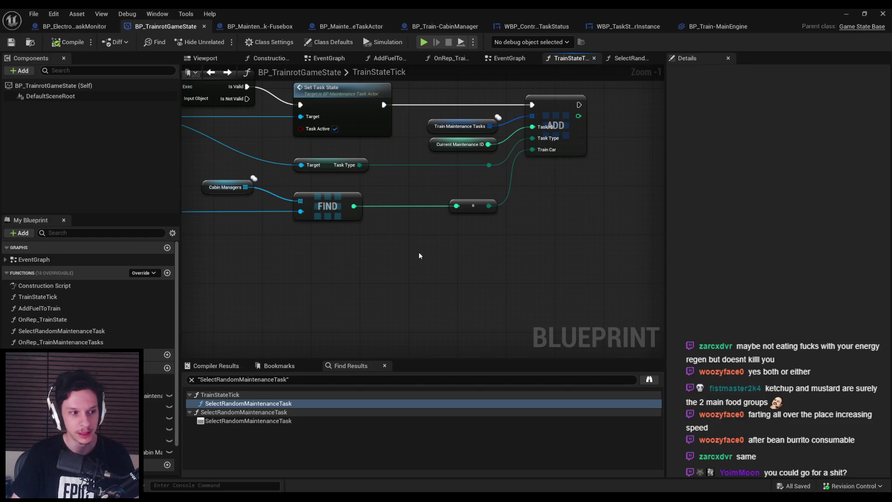
pyautogui.scroll(-1, 419, 252)
pyautogui.moveTo(561, 245); pyautogui.dragTo(480, 281)
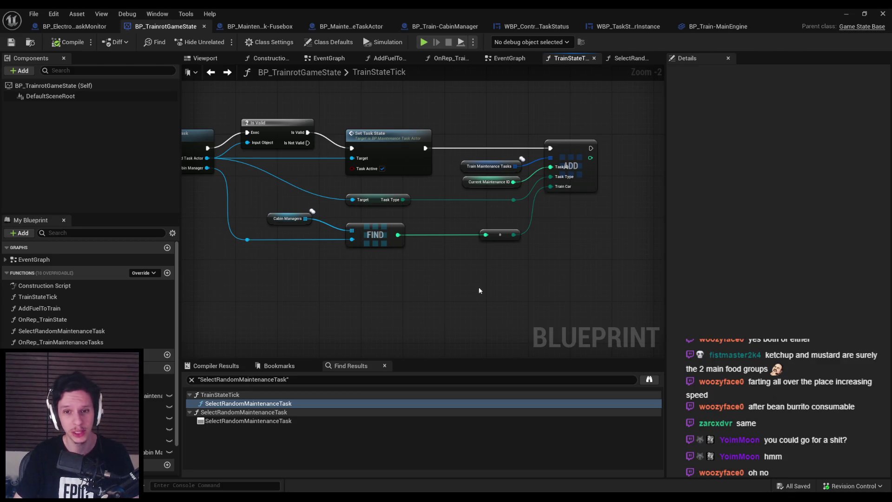
pyautogui.moveTo(549, 272); pyautogui.dragTo(257, 207)
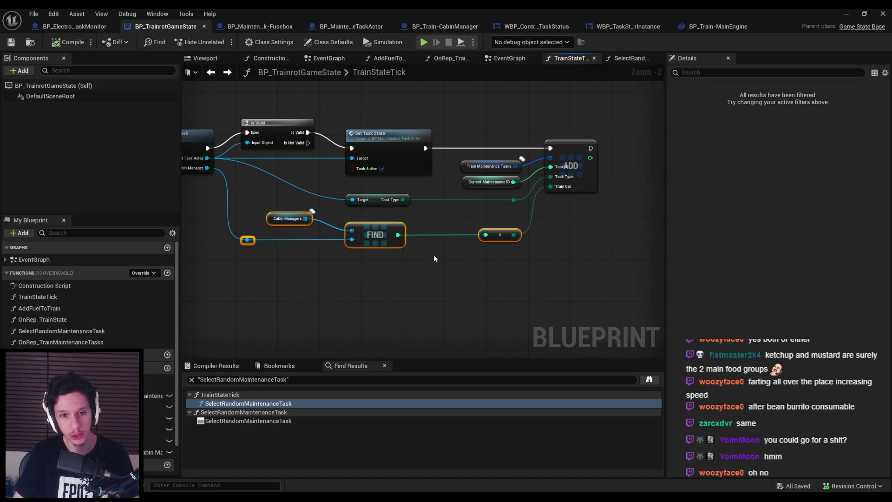
pyautogui.moveTo(376, 235); pyautogui.dragTo(376, 225)
pyautogui.click(400, 262)
pyautogui.moveTo(274, 214); pyautogui.dragTo(295, 226)
pyautogui.click(280, 244)
# - Add a bend point on the Task Type wire, align both bend points vertically, and compile-save
pyautogui.doubleClick(300, 186)
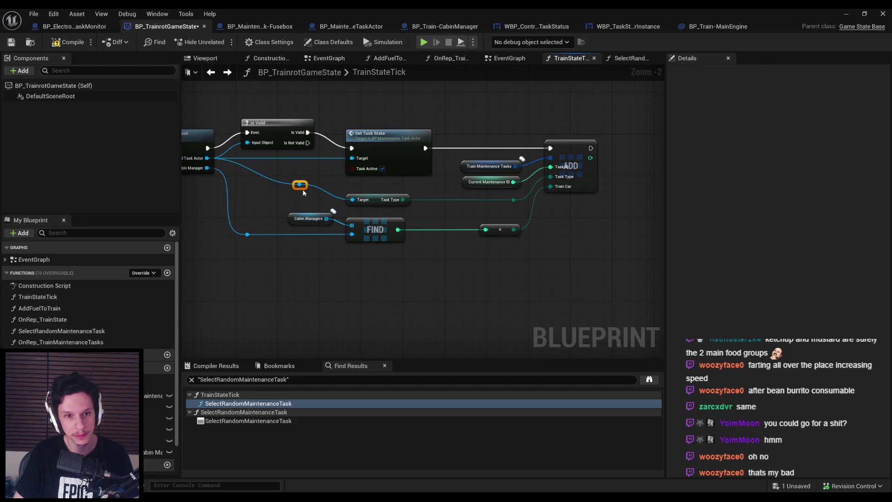
pyautogui.moveTo(304, 191)
pyautogui.mouseDown()
pyautogui.moveTo(253, 200)
pyautogui.moveTo(260, 204)
pyautogui.moveTo(229, 281)
pyautogui.mouseUp()
pyautogui.hotkey('shift', 'a')
pyautogui.click(239, 255)
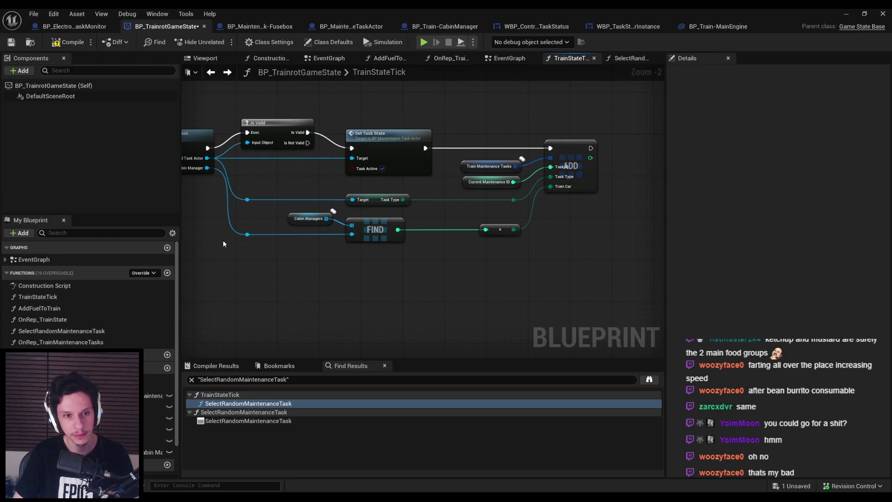
pyautogui.click(70, 42)
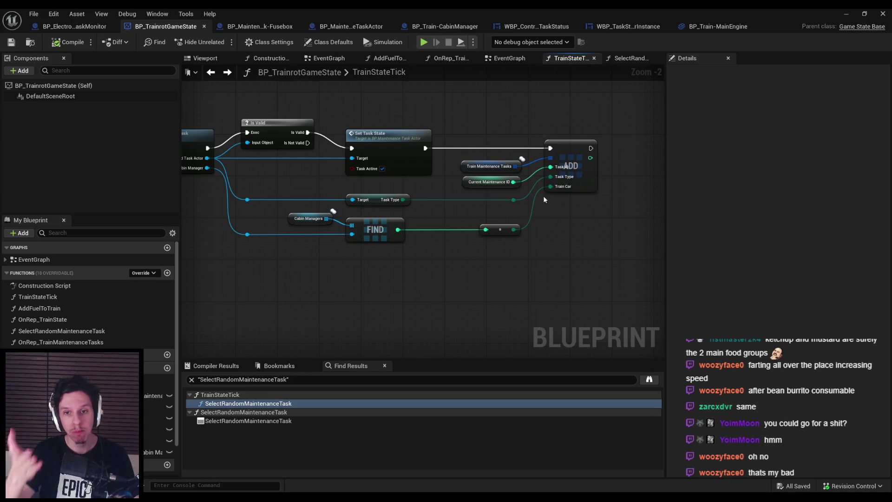
pyautogui.moveTo(542, 196); pyautogui.dragTo(511, 209)
# - Add a Current Maintenance ID ++ increment node that runs after ADD
pyautogui.click(158, 418)
pyautogui.moveTo(158, 418)
pyautogui.mouseDown()
pyautogui.moveTo(525, 270)
pyautogui.moveTo(618, 157)
pyautogui.moveTo(489, 202)
pyautogui.moveTo(490, 222)
pyautogui.moveTo(547, 210)
pyautogui.mouseUp()
pyautogui.click(618, 157)
pyautogui.write('++')
pyautogui.press('Return')
pyautogui.moveTo(551, 187)
pyautogui.mouseDown()
pyautogui.moveTo(448, 192)
pyautogui.moveTo(435, 182)
pyautogui.mouseUp()
# - Tidy the increment and Current Maintenance ID getter nodes, then compile and save
pyautogui.keyDown('shift'); pyautogui.click(488, 221); pyautogui.keyUp('shift')
pyautogui.moveTo(560, 191); pyautogui.dragTo(554, 187)
pyautogui.click(501, 239)
pyautogui.moveTo(483, 216); pyautogui.dragTo(493, 201)
pyautogui.scroll(-1, 564, 247)
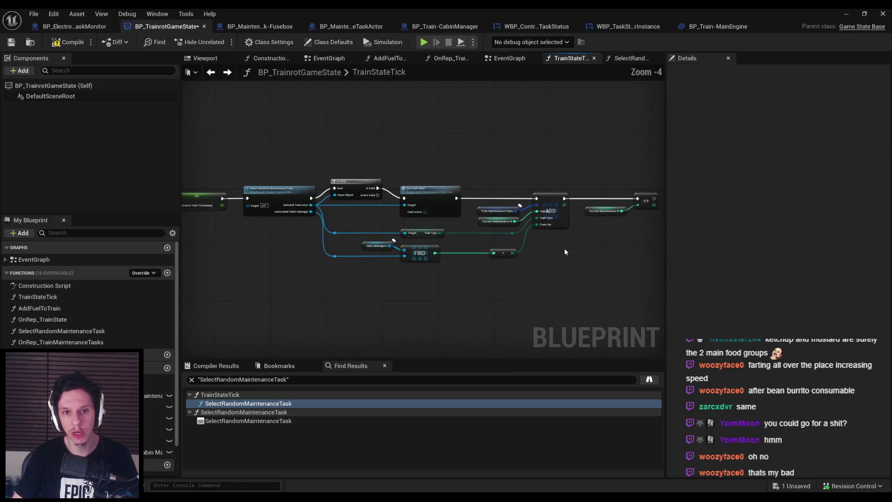
pyautogui.scroll(2, 407, 225)
pyautogui.scroll(-1, 442, 228)
pyautogui.click(69, 42)
pyautogui.click(12, 42)
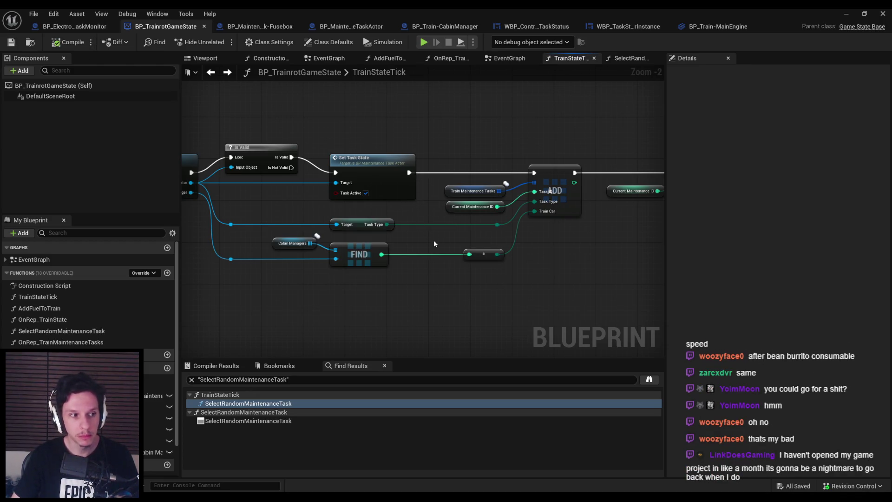
# - Jump from the Set Task State call to its event in BP_MaintenanceTaskActor
pyautogui.moveTo(435, 243); pyautogui.dragTo(482, 194)
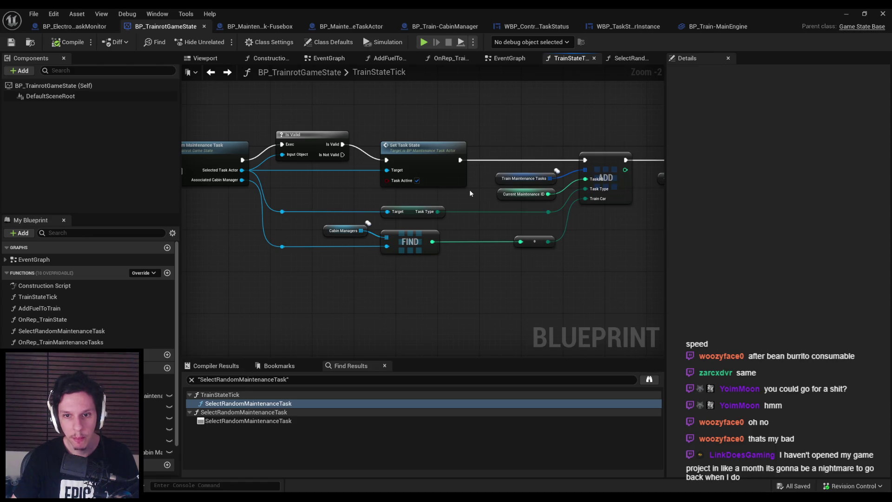
pyautogui.moveTo(433, 167); pyautogui.dragTo(408, 166)
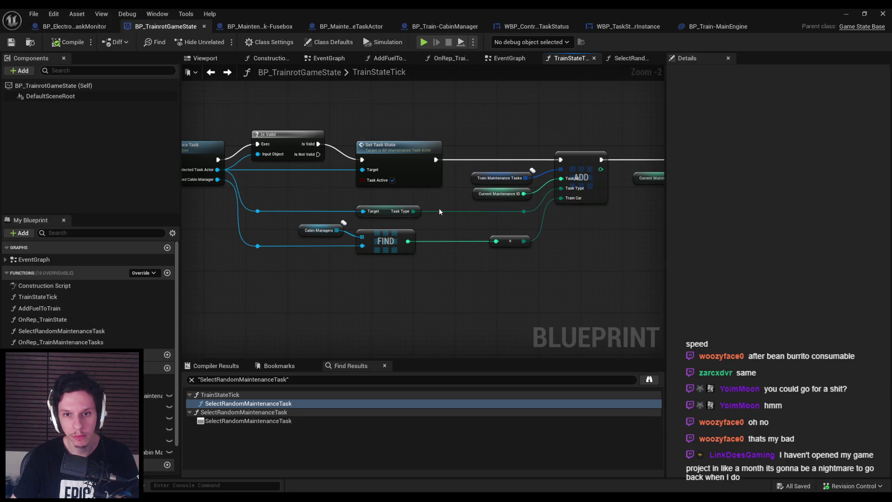
pyautogui.moveTo(439, 194); pyautogui.dragTo(421, 191)
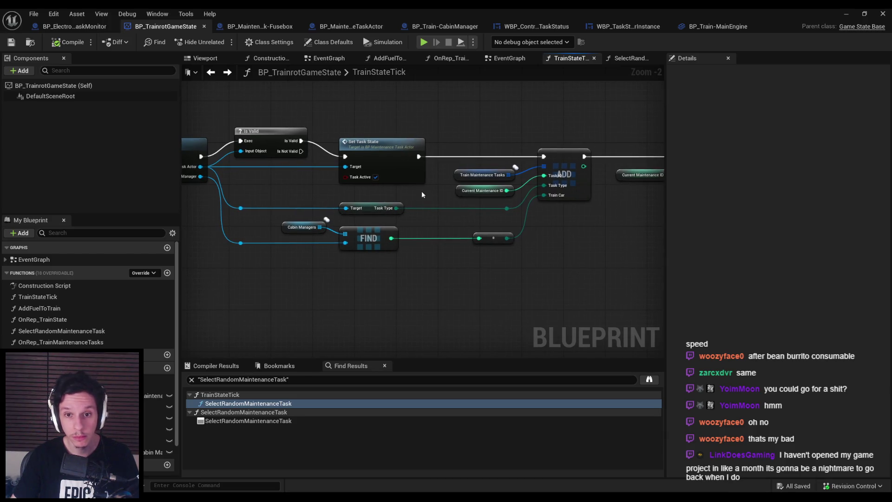
pyautogui.doubleClick(409, 170)
pyautogui.scroll(-2, 409, 214)
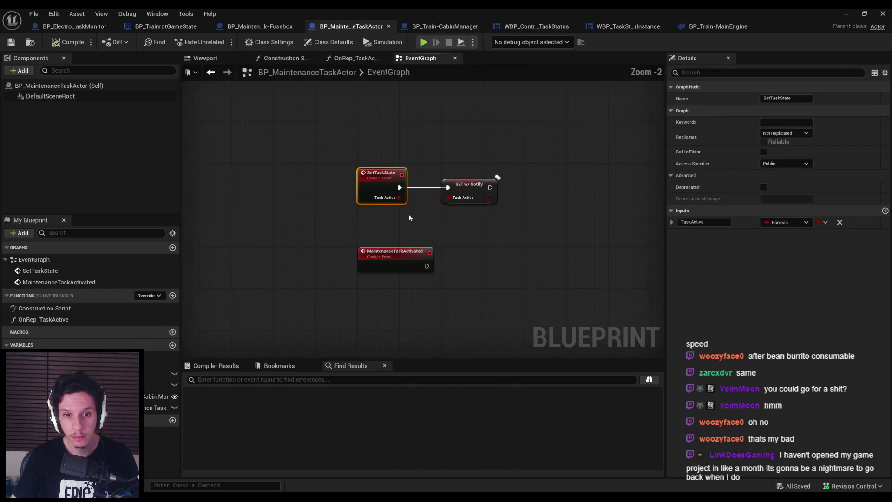
# - Undo an accidental move of MaintenanceTaskActivated and inspect the ValidTask and TaskType variables
pyautogui.click(405, 264)
pyautogui.hotkey('ctrl', 'z')
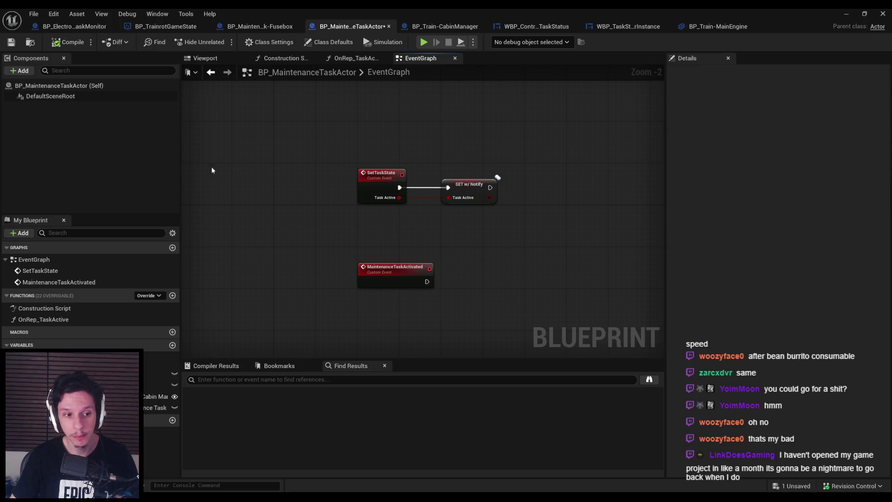
pyautogui.click(11, 42)
pyautogui.click(158, 373)
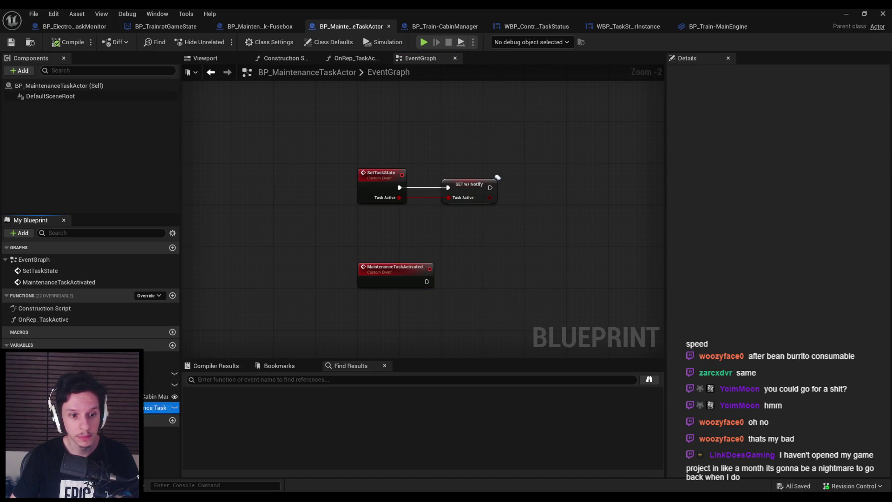
pyautogui.click(158, 408)
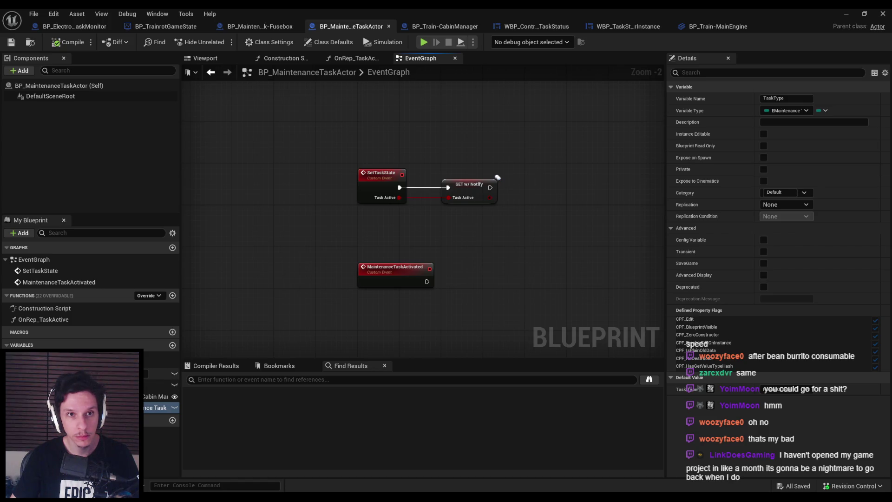
# - Add a CurrentTask variable of type Train Car Maintenance Task, then compile and save
pyautogui.click(172, 345)
pyautogui.write('CurrentTask')
pyautogui.press('Return')
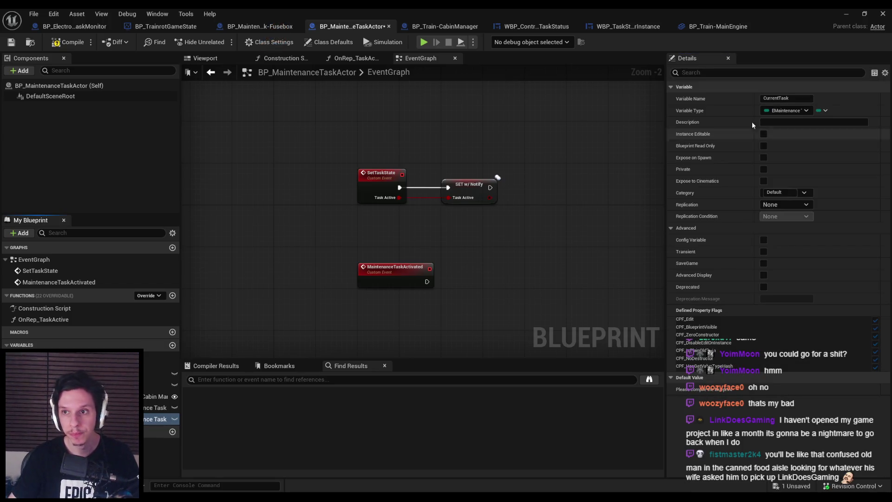
pyautogui.click(792, 110)
pyautogui.write('main')
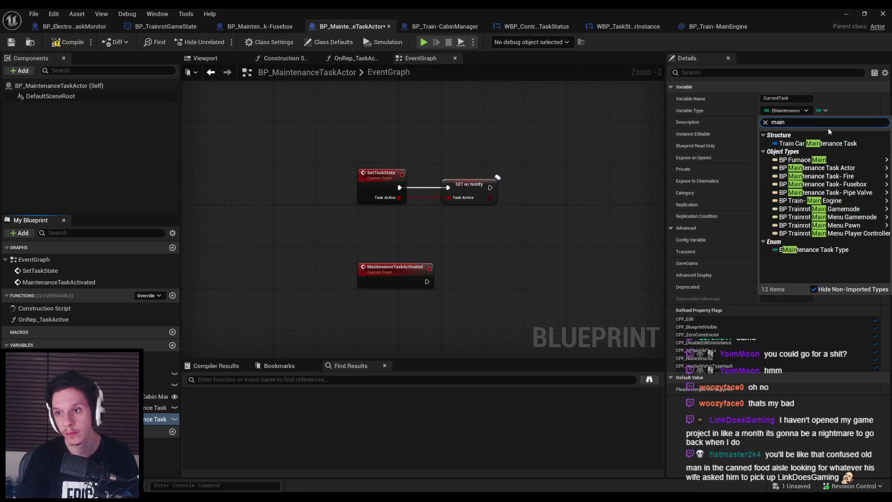
pyautogui.click(818, 143)
pyautogui.click(67, 42)
pyautogui.click(11, 42)
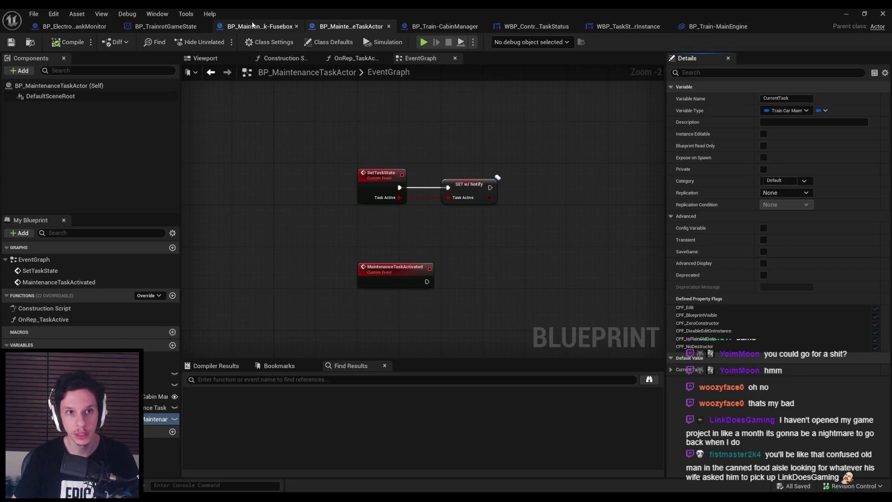
pyautogui.click(632, 27)
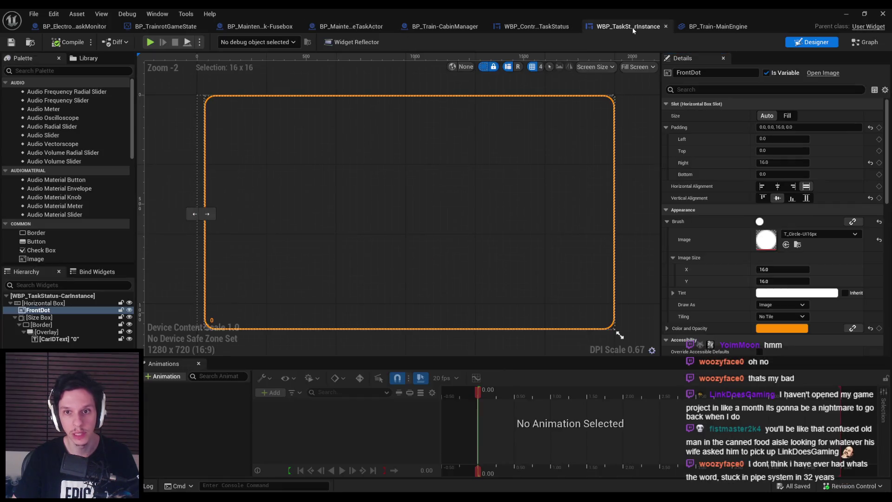
# - Back in TrainStateTick, move the Current Maintenance ID and increment nodes right to make room after ADD
pyautogui.click(536, 26)
pyautogui.click(713, 29)
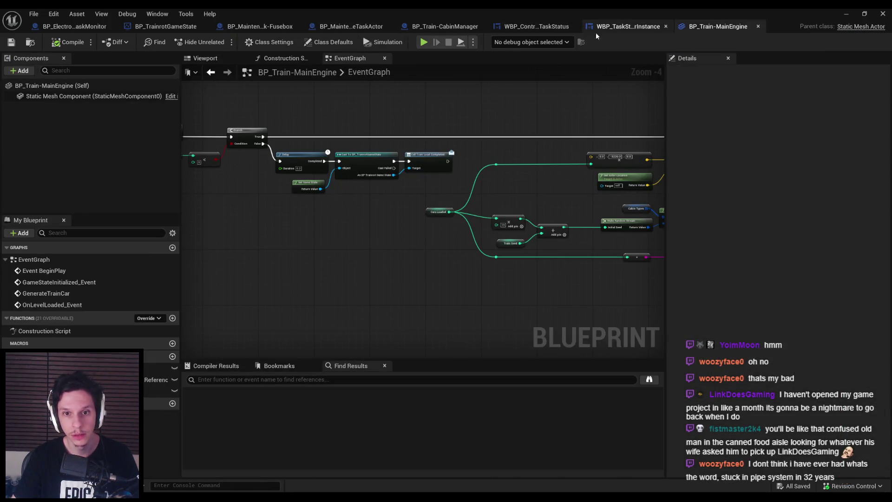
pyautogui.click(168, 27)
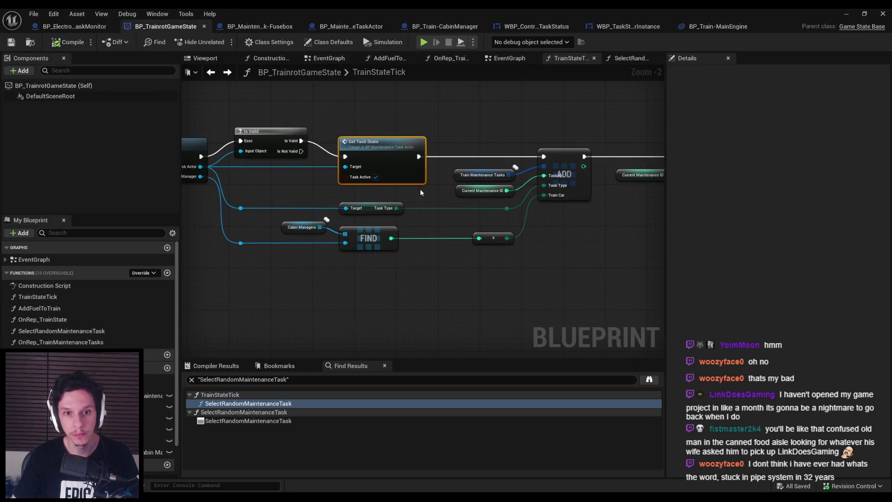
pyautogui.scroll(-1, 420, 189)
pyautogui.scroll(-1, 305, 167)
pyautogui.moveTo(334, 135); pyautogui.dragTo(561, 237)
pyautogui.click(460, 199)
pyautogui.scroll(2, 428, 169)
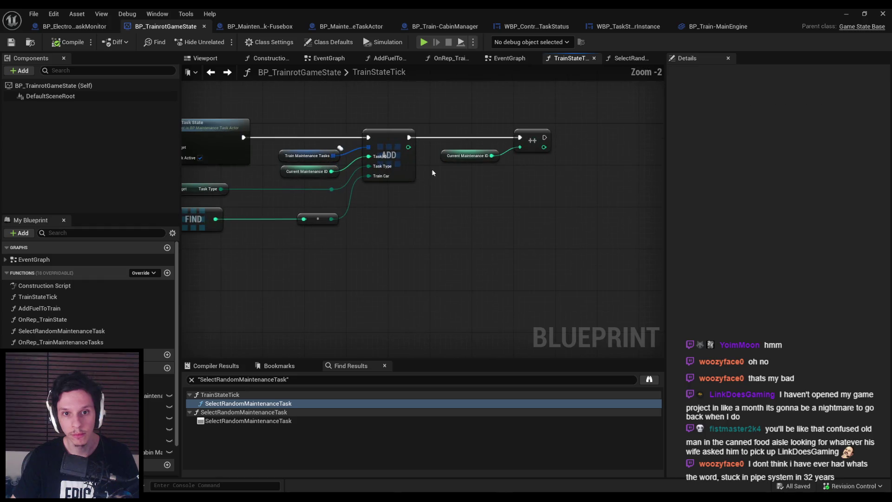
pyautogui.moveTo(461, 124)
pyautogui.mouseDown()
pyautogui.moveTo(393, 129)
pyautogui.moveTo(426, 132)
pyautogui.moveTo(540, 219)
pyautogui.mouseUp()
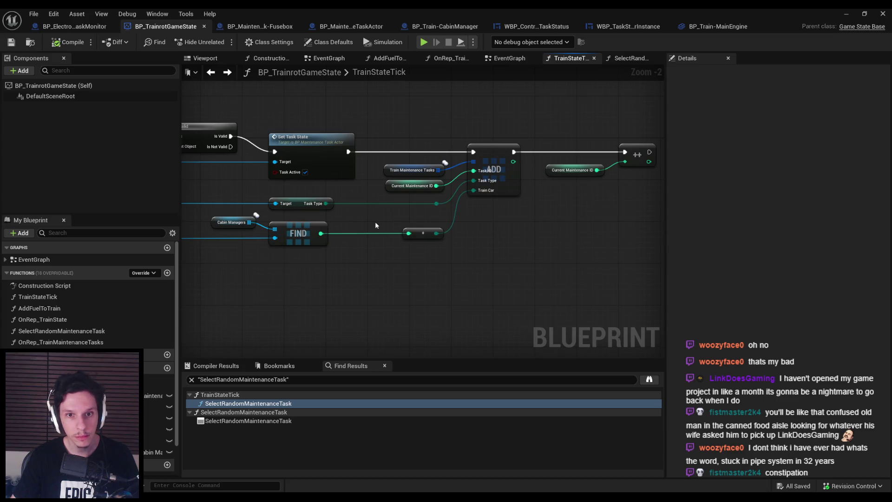
pyautogui.scroll(1, 374, 198)
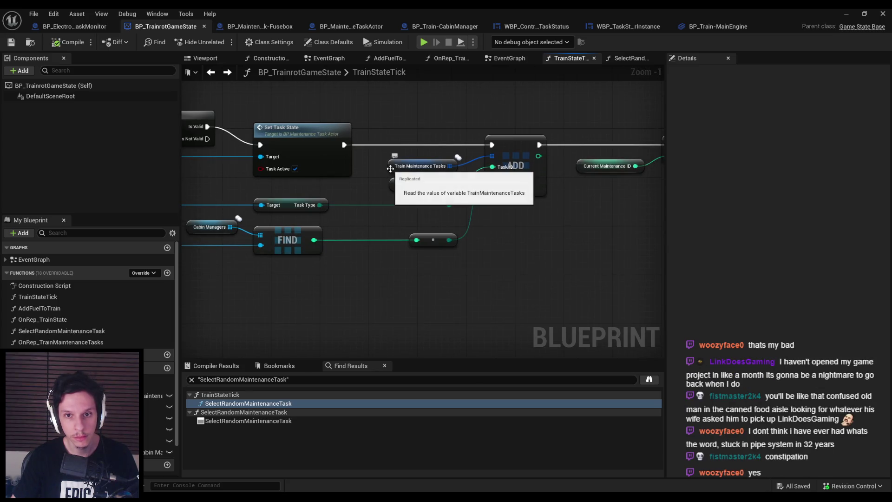
pyautogui.click(527, 150)
pyautogui.click(524, 233)
pyautogui.moveTo(524, 233); pyautogui.dragTo(346, 219)
pyautogui.scroll(-1, 346, 219)
pyautogui.moveTo(388, 135)
pyautogui.mouseDown()
pyautogui.moveTo(489, 167)
pyautogui.moveTo(400, 168)
pyautogui.moveTo(624, 170)
pyautogui.mouseUp()
pyautogui.click(538, 222)
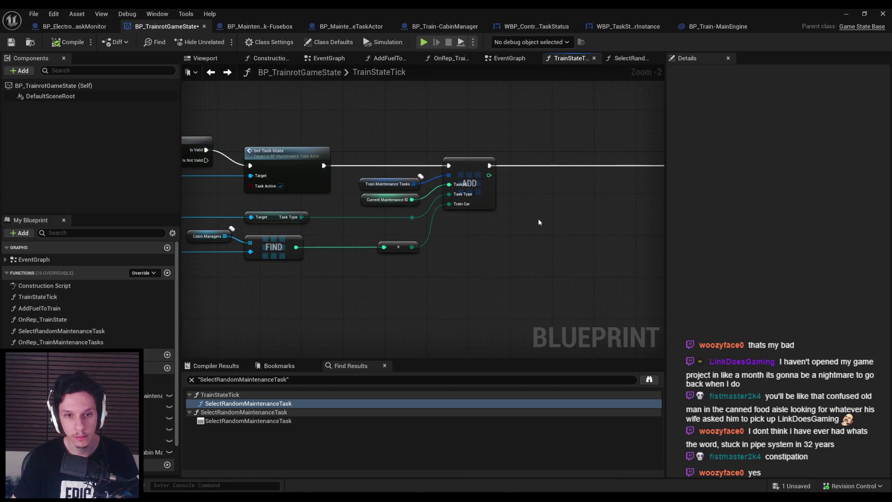
# - Route the task actor reference wire through two reroute points toward the space after ADD
pyautogui.moveTo(251, 217)
pyautogui.mouseDown()
pyautogui.moveTo(186, 211)
pyautogui.moveTo(243, 208)
pyautogui.moveTo(316, 285)
pyautogui.moveTo(310, 294)
pyautogui.mouseUp()
pyautogui.write('rer')
pyautogui.scroll(-3, 358, 348)
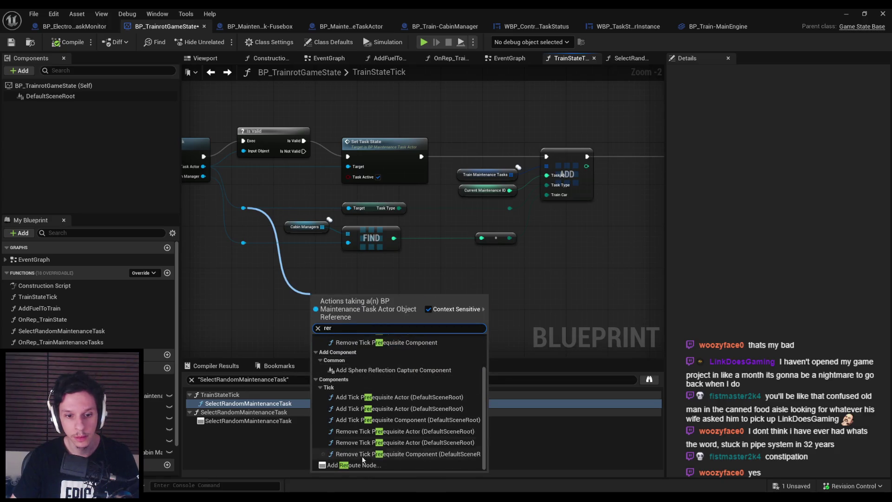
pyautogui.click(372, 465)
pyautogui.moveTo(321, 293)
pyautogui.mouseDown()
pyautogui.moveTo(305, 277)
pyautogui.moveTo(567, 269)
pyautogui.mouseUp()
pyautogui.scroll(-3, 610, 357)
pyautogui.click(604, 394)
pyautogui.moveTo(300, 276); pyautogui.dragTo(289, 276)
pyautogui.click(448, 318)
pyautogui.moveTo(448, 317)
pyautogui.mouseDown()
pyautogui.moveTo(406, 319)
pyautogui.moveTo(437, 248)
pyautogui.mouseUp()
pyautogui.click(294, 223)
# - Add a Set Current Task node from the reroute and place it right after ADD
pyautogui.moveTo(405, 281); pyautogui.dragTo(466, 211)
pyautogui.write('set mainten')
pyautogui.hotkey('ctrl', 'a')
pyautogui.write('set task')
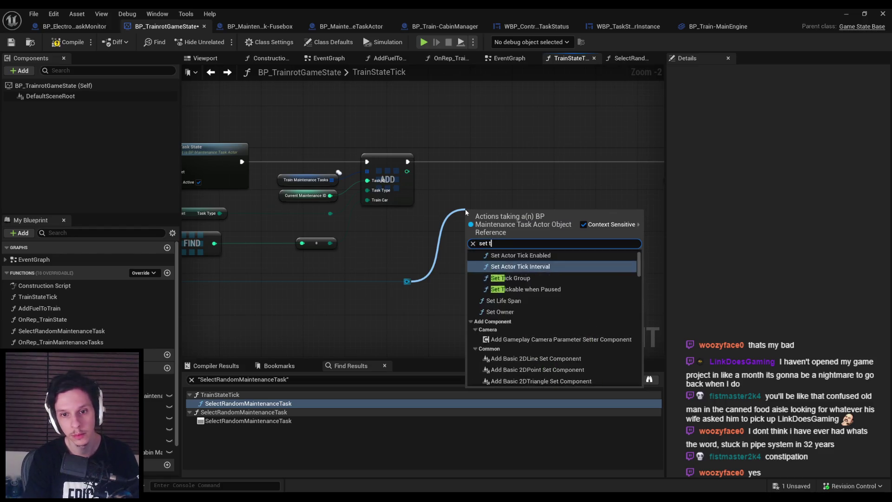
pyautogui.click(510, 291)
pyautogui.moveTo(513, 224)
pyautogui.mouseDown()
pyautogui.moveTo(500, 188)
pyautogui.moveTo(512, 158)
pyautogui.mouseUp()
pyautogui.rightClick(472, 233)
pyautogui.click(492, 274)
pyautogui.moveTo(408, 161)
pyautogui.mouseDown()
pyautogui.moveTo(484, 174)
pyautogui.moveTo(492, 156)
pyautogui.moveTo(512, 163)
pyautogui.mouseUp()
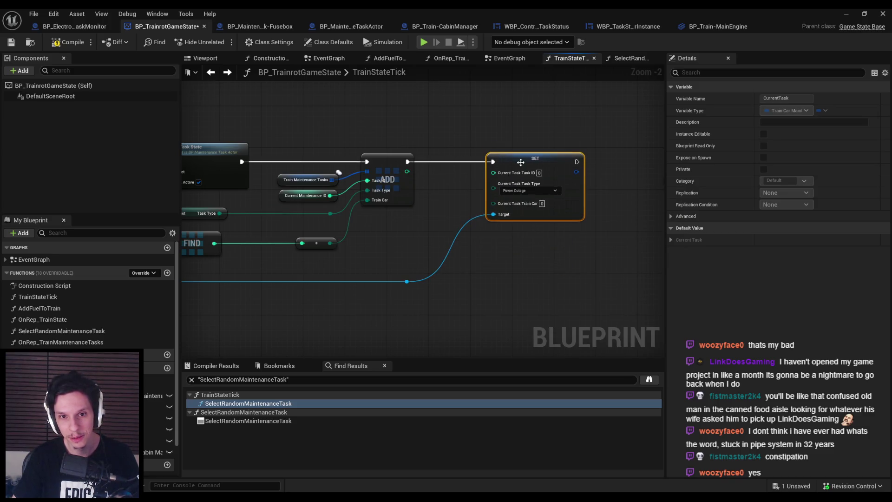
pyautogui.rightClick(493, 189)
pyautogui.click(515, 239)
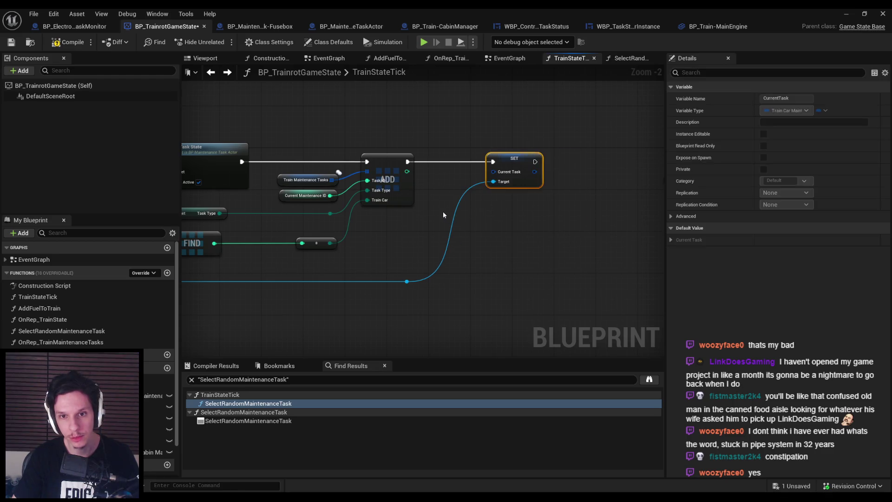
pyautogui.click(407, 281)
pyautogui.keyDown('ctrl'); pyautogui.click(514, 158); pyautogui.keyUp('ctrl')
pyautogui.moveTo(514, 158); pyautogui.dragTo(567, 158)
# - Try an array Get fed by a duplicate Train Maintenance Tasks getter, then delete both nodes
pyautogui.scroll(1, 408, 172)
pyautogui.moveTo(408, 172); pyautogui.dragTo(453, 191)
pyautogui.write('get')
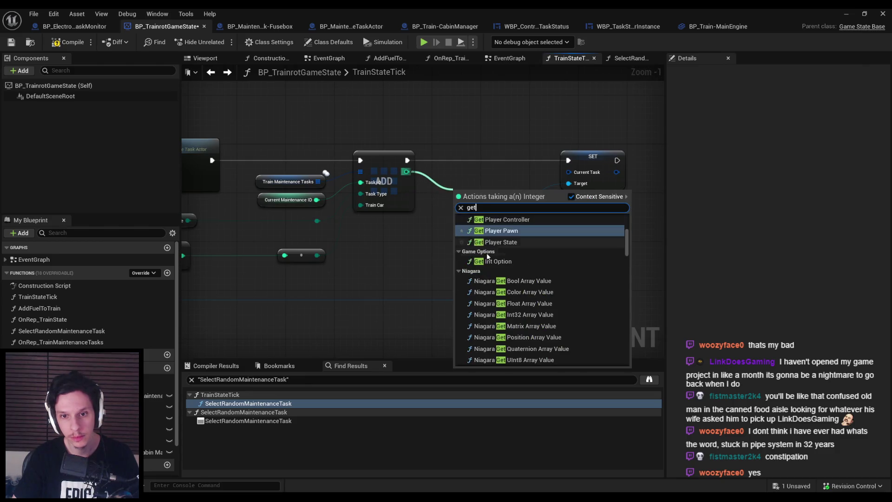
pyautogui.scroll(-10, 552, 259)
pyautogui.moveTo(627, 245)
pyautogui.mouseDown()
pyautogui.moveTo(627, 353)
pyautogui.moveTo(627, 332)
pyautogui.mouseUp()
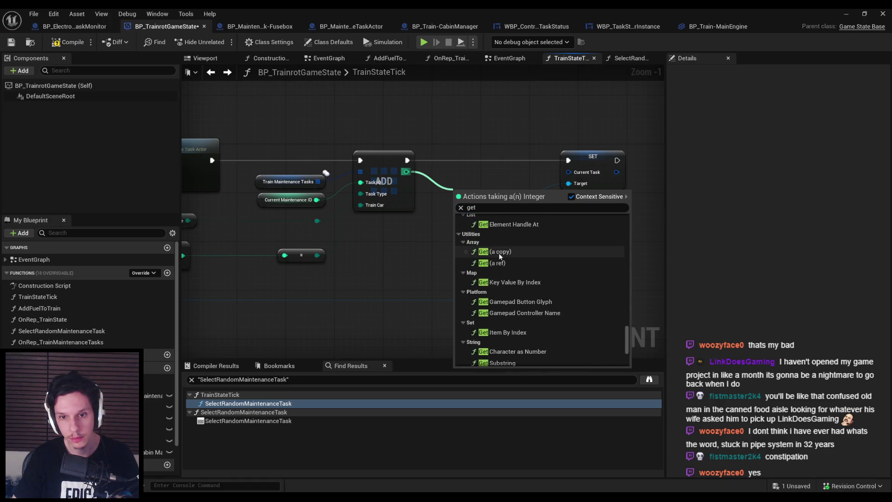
pyautogui.click(497, 269)
pyautogui.click(288, 182)
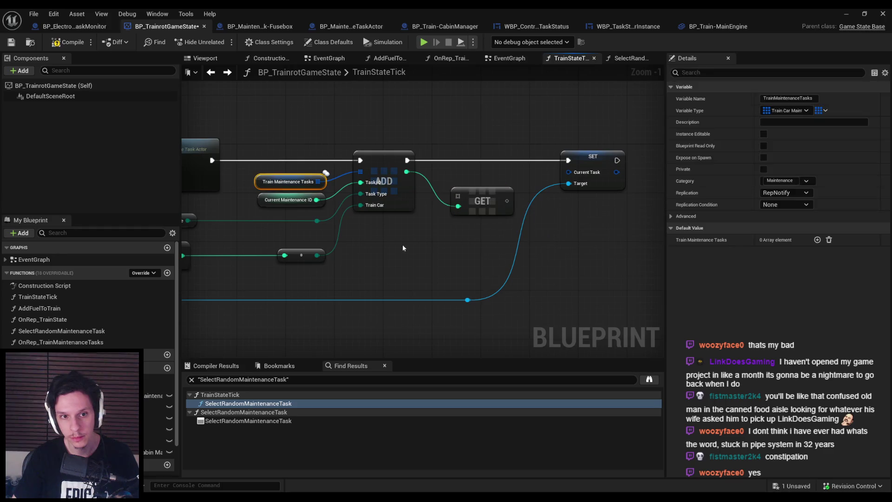
pyautogui.hotkey('ctrl', 'c')
pyautogui.hotkey('ctrl', 'v')
pyautogui.moveTo(432, 231)
pyautogui.mouseDown()
pyautogui.moveTo(466, 200)
pyautogui.moveTo(453, 219)
pyautogui.moveTo(458, 205)
pyautogui.mouseUp()
pyautogui.press('Escape')
pyautogui.moveTo(409, 230); pyautogui.dragTo(397, 230)
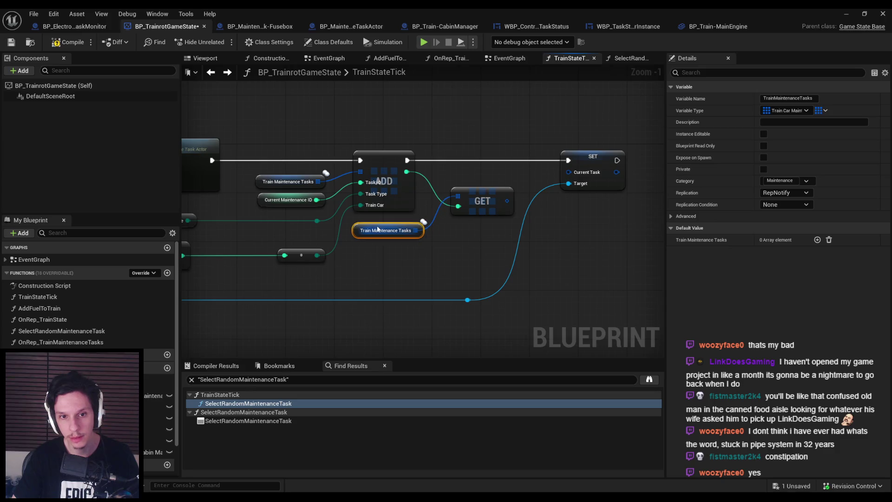
pyautogui.click(413, 266)
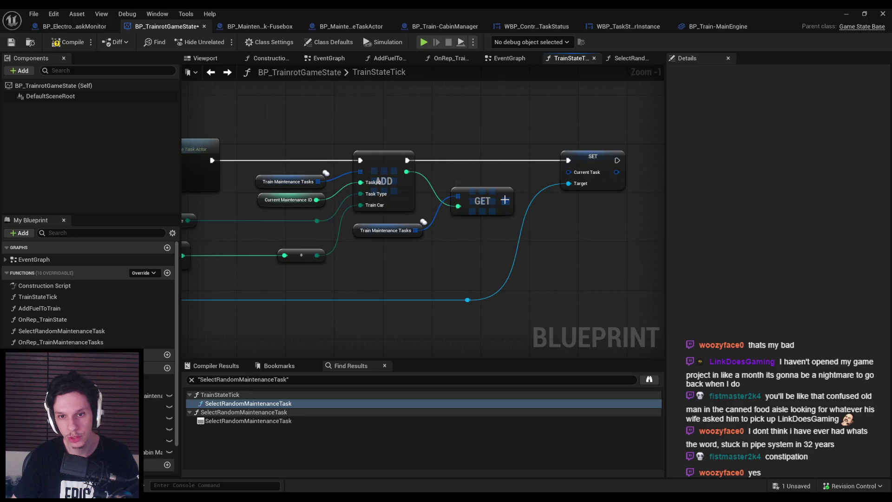
pyautogui.click(416, 229)
pyautogui.press('Delete')
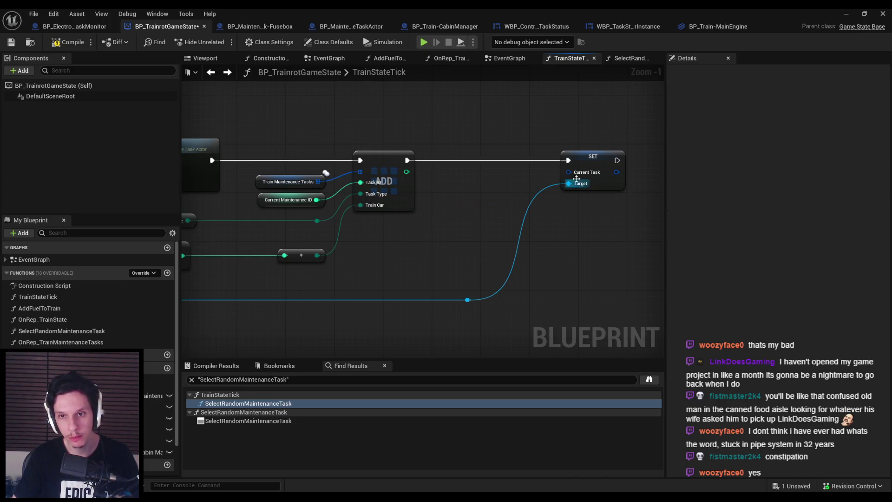
# - Split SET's Current Task pin, wire ID, Task Type and Train Car, and chain it into the increment
pyautogui.rightClick(576, 172)
pyautogui.click(585, 221)
pyautogui.moveTo(316, 199)
pyautogui.mouseDown()
pyautogui.moveTo(568, 172)
pyautogui.moveTo(317, 221)
pyautogui.mouseUp()
pyautogui.moveTo(316, 255); pyautogui.dragTo(568, 194)
pyautogui.scroll(-1, 525, 236)
pyautogui.moveTo(525, 236)
pyautogui.mouseDown()
pyautogui.moveTo(344, 265)
pyautogui.moveTo(352, 184)
pyautogui.moveTo(472, 180)
pyautogui.mouseUp()
pyautogui.scroll(-2, 590, 274)
pyautogui.moveTo(591, 276); pyautogui.dragTo(394, 167)
pyautogui.scroll(3, 437, 262)
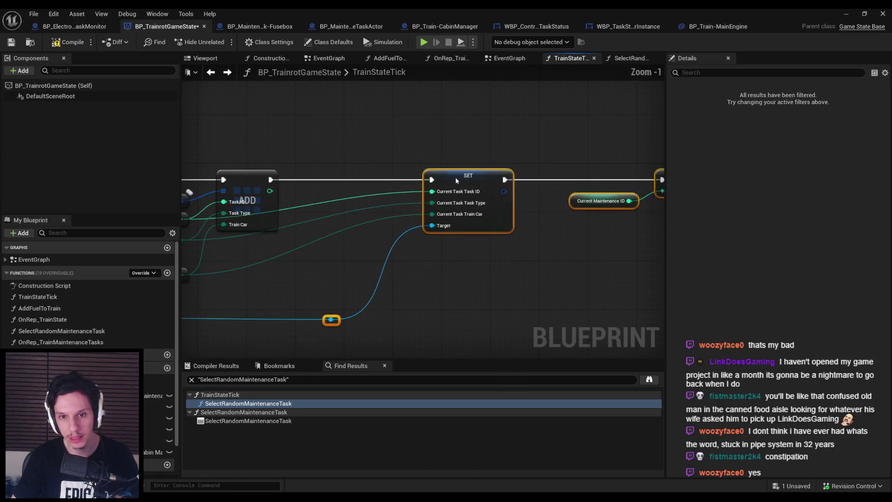
pyautogui.moveTo(366, 295); pyautogui.dragTo(396, 294)
# - Compile and save the game state blueprint, viewing the whole TrainStateTick chain
pyautogui.click(373, 241)
pyautogui.click(68, 42)
pyautogui.click(16, 44)
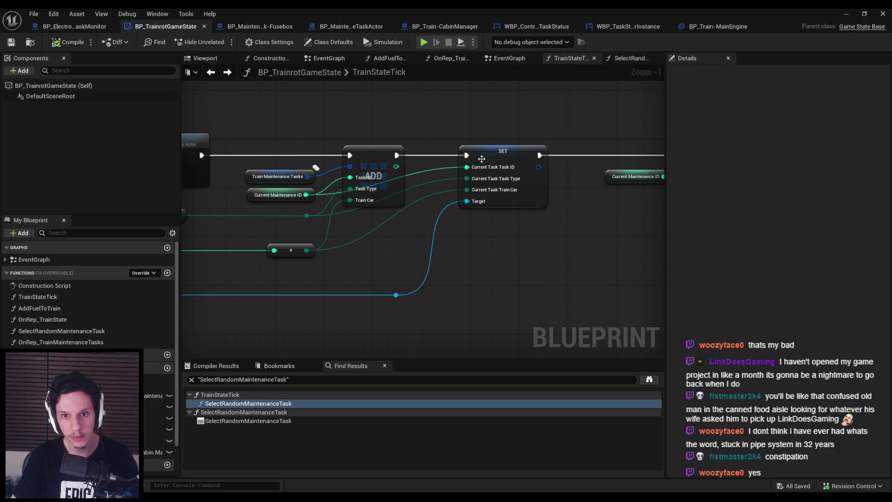
pyautogui.scroll(-1, 470, 119)
pyautogui.moveTo(470, 119)
pyautogui.mouseDown()
pyautogui.moveTo(543, 122)
pyautogui.moveTo(554, 141)
pyautogui.mouseUp()
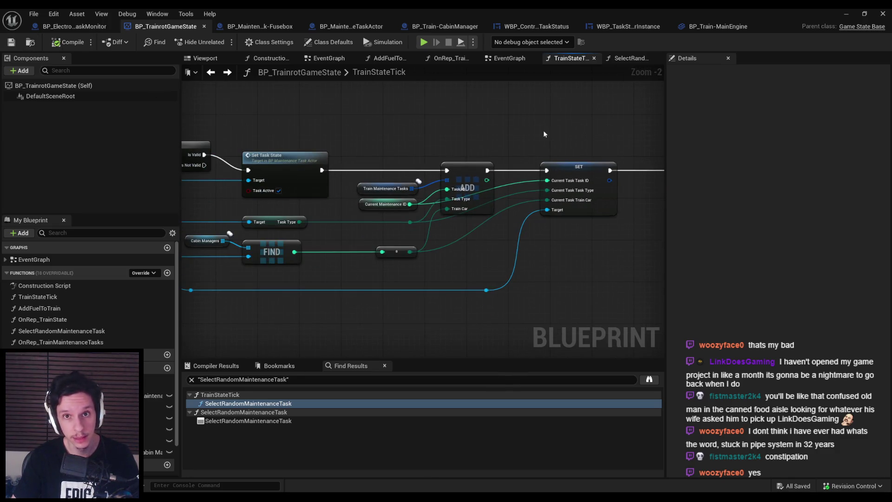
# - Check the task actor's OnRep_TaskActive function and its MaintenanceTaskActivated event
pyautogui.click(453, 27)
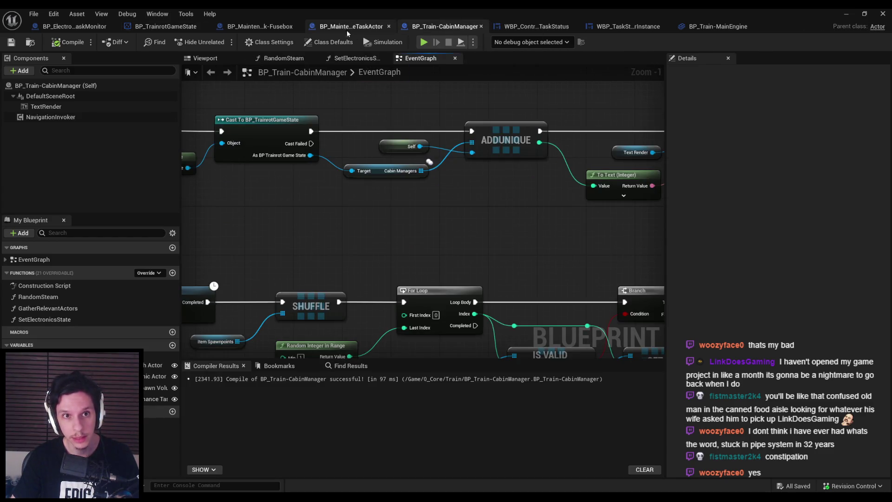
pyautogui.click(347, 27)
pyautogui.scroll(-3, 281, 204)
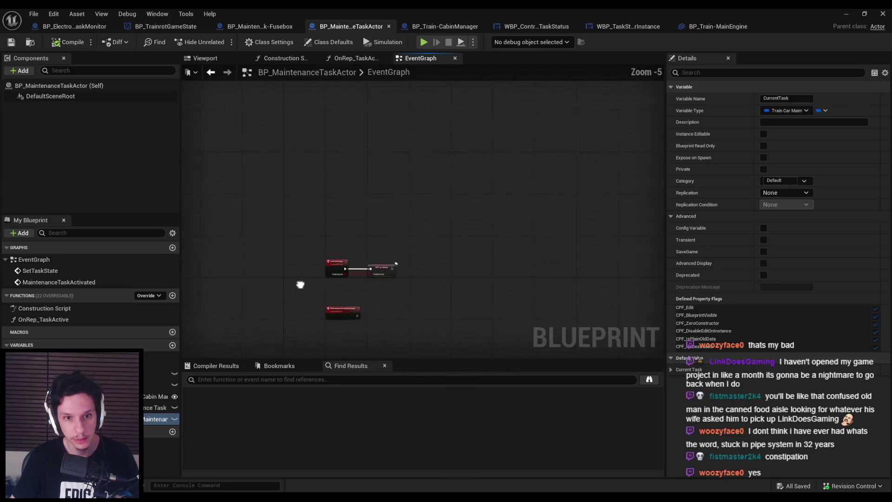
pyautogui.doubleClick(43, 319)
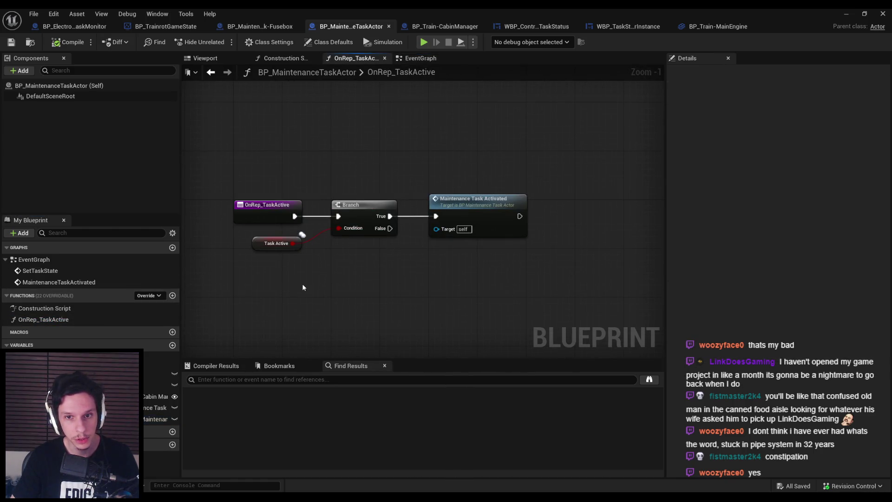
pyautogui.doubleClick(478, 215)
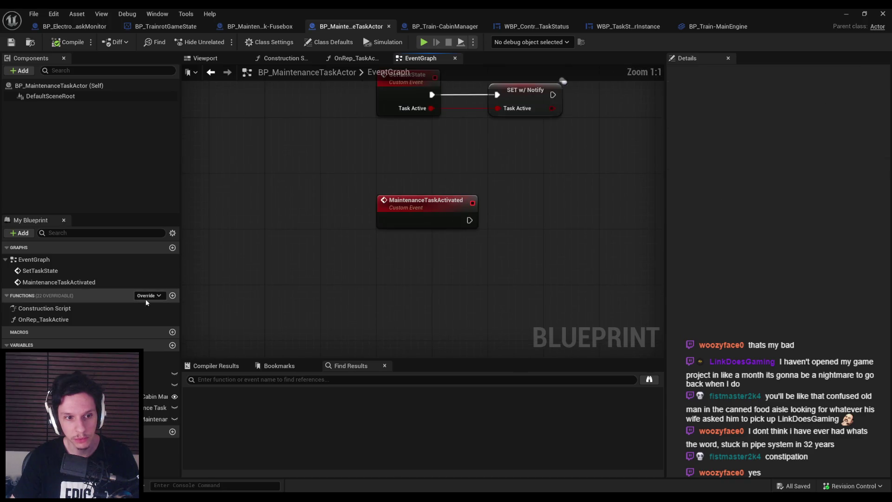
# - In the Fusebox defaults set Current Task's Task ID to -1, then compile and save
pyautogui.click(258, 27)
pyautogui.scroll(2, 575, 203)
pyautogui.moveTo(575, 204); pyautogui.dragTo(434, 202)
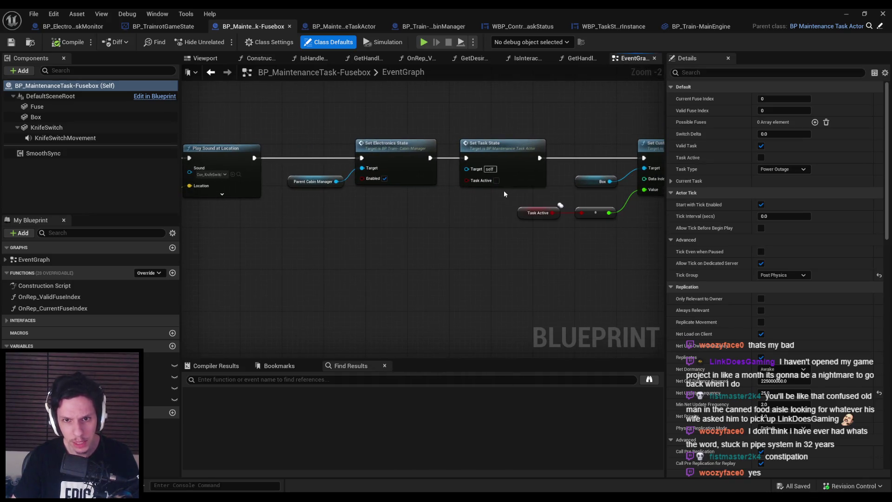
pyautogui.moveTo(506, 171); pyautogui.dragTo(368, 174)
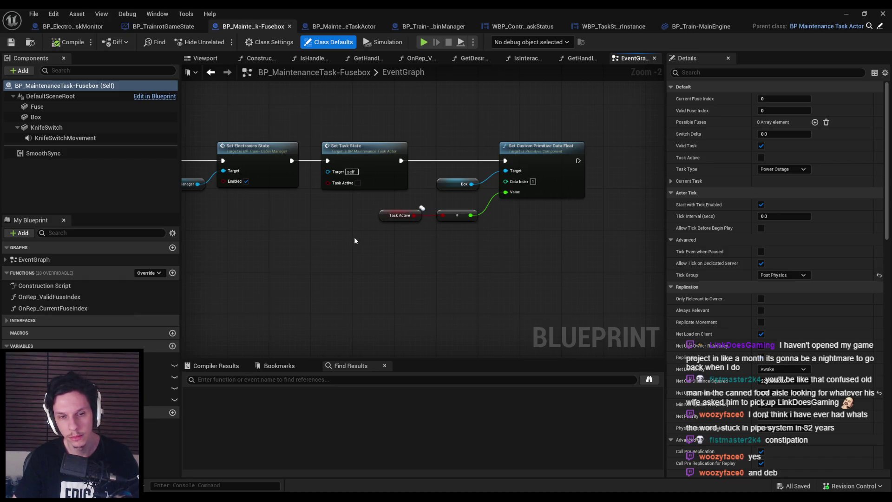
pyautogui.click(683, 181)
pyautogui.click(776, 192)
pyautogui.write('-1')
pyautogui.press('Return')
pyautogui.click(67, 43)
pyautogui.hotkey('ctrl', 's')
# - Add a Branch driven by SET's Task Active output in the task actor event graph
pyautogui.click(349, 22)
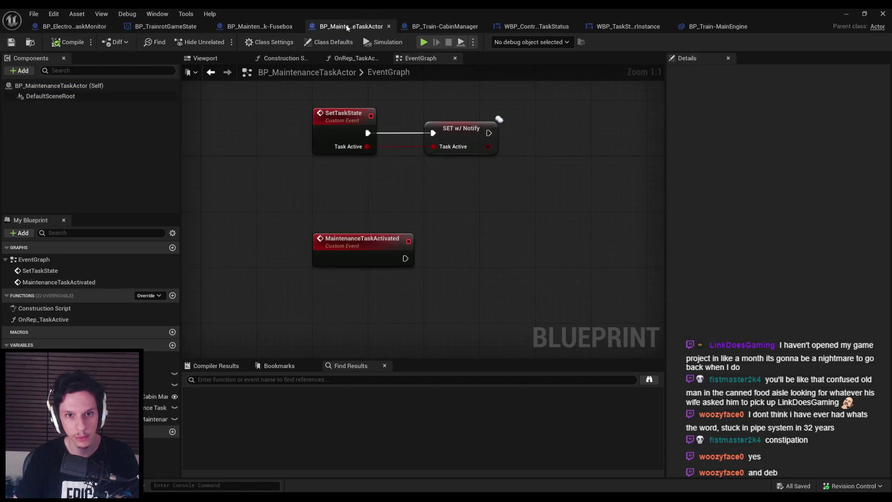
pyautogui.moveTo(340, 155); pyautogui.dragTo(402, 157)
pyautogui.write('branch')
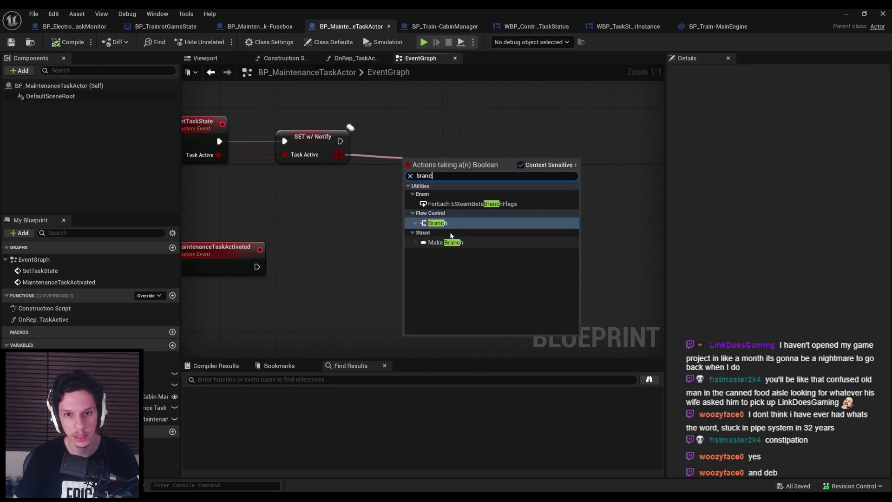
pyautogui.click(435, 222)
pyautogui.click(438, 205)
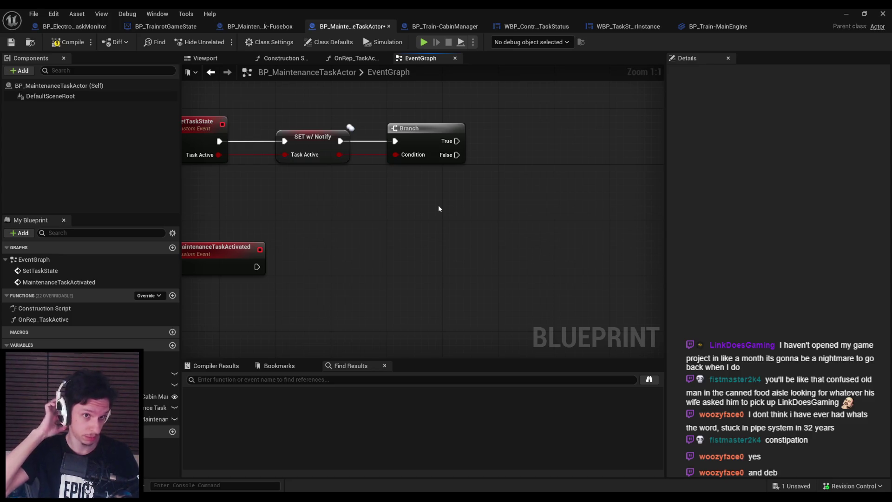
pyautogui.press('Home')
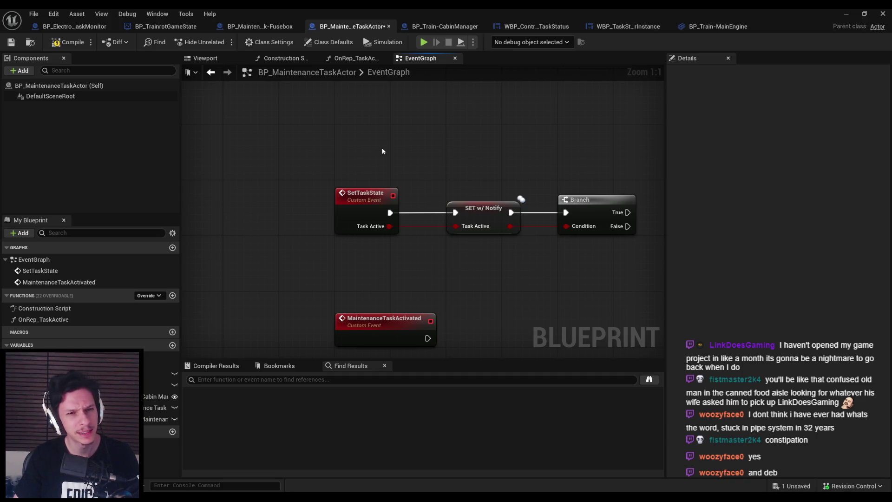
# - Delete the extra Branch at the SetTaskState event and reopen the OnRep_TaskActive function
pyautogui.click(281, 27)
pyautogui.scroll(-2, 660, 199)
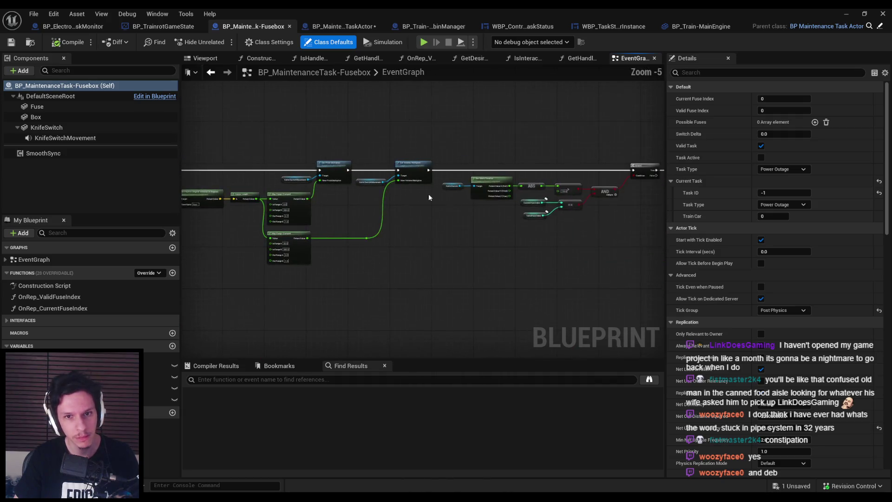
pyautogui.scroll(1, 417, 196)
pyautogui.scroll(1, 353, 199)
pyautogui.scroll(1, 417, 195)
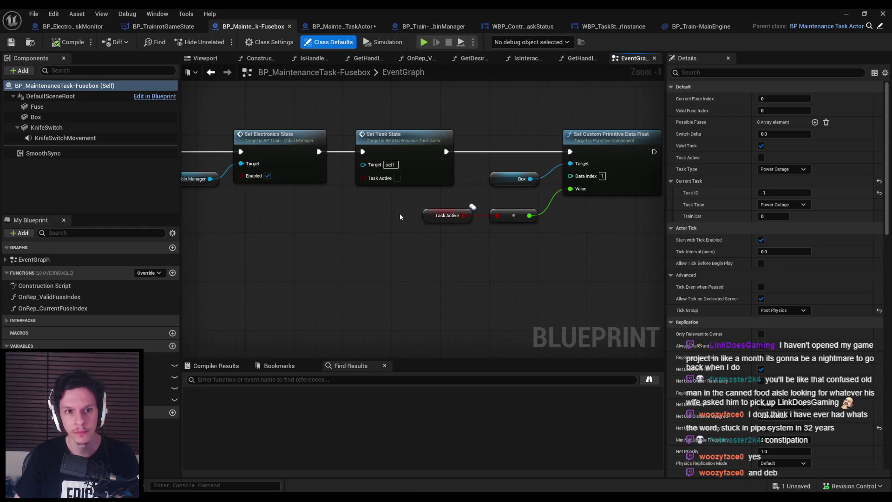
pyautogui.doubleClick(420, 175)
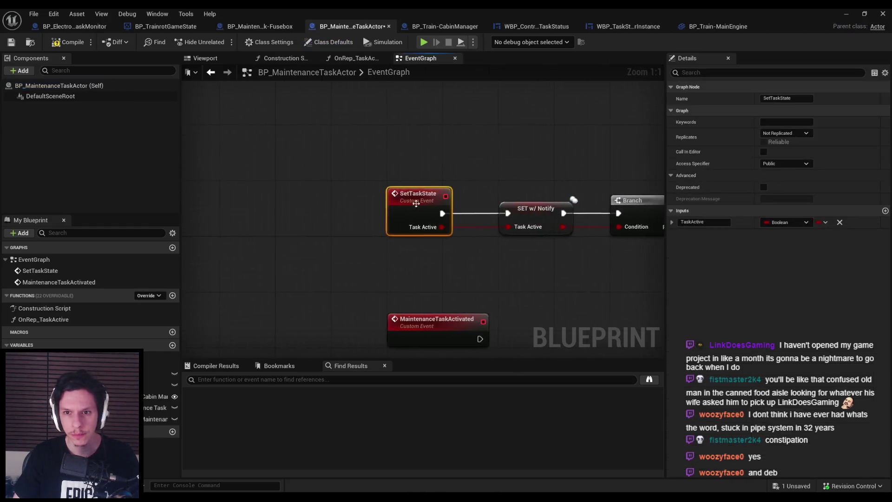
pyautogui.scroll(-1, 412, 221)
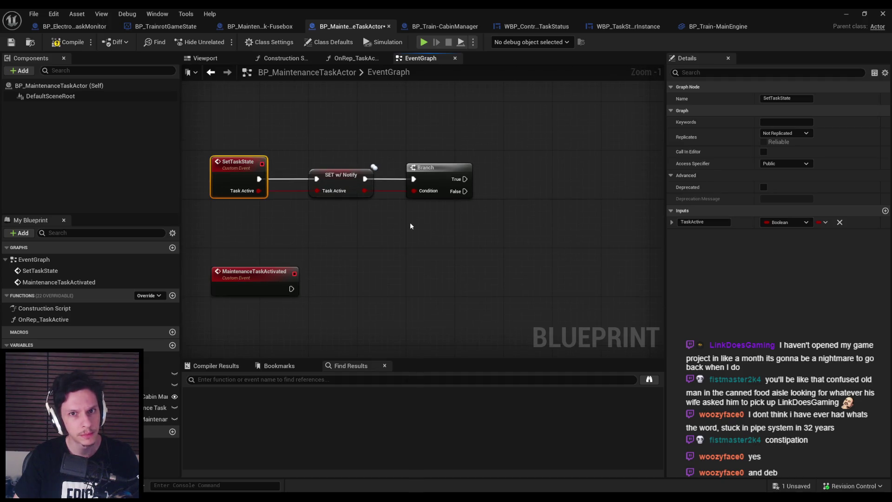
pyautogui.scroll(-3, 408, 223)
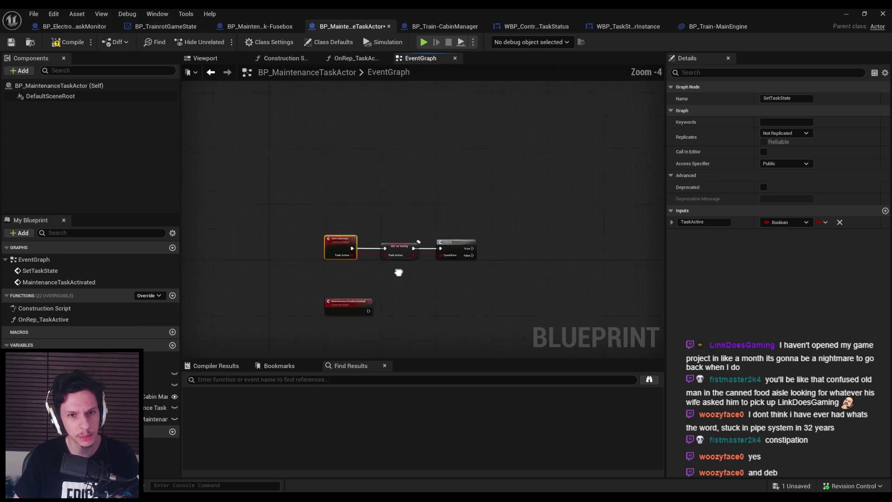
pyautogui.scroll(4, 415, 196)
pyautogui.click(518, 152)
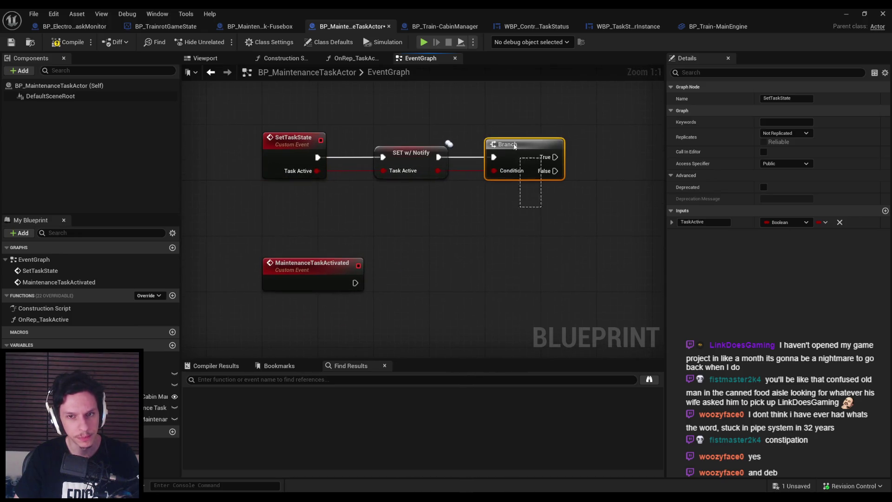
pyautogui.press('Delete')
pyautogui.click(46, 320)
pyautogui.doubleClick(46, 321)
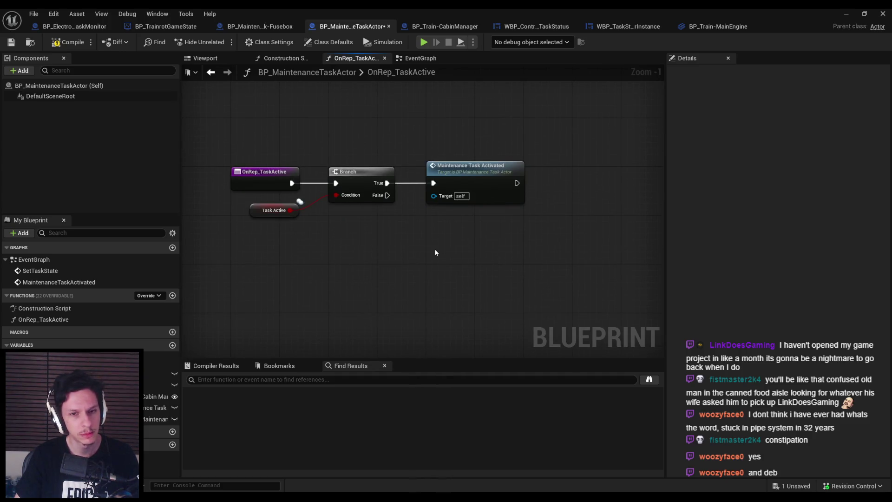
# - Add a split Current Task getter and branch on its Task ID != -1
pyautogui.moveTo(158, 419); pyautogui.dragTo(335, 275)
pyautogui.rightClick(376, 278)
pyautogui.click(400, 327)
pyautogui.moveTo(395, 277); pyautogui.dragTo(424, 279)
pyautogui.write('!=')
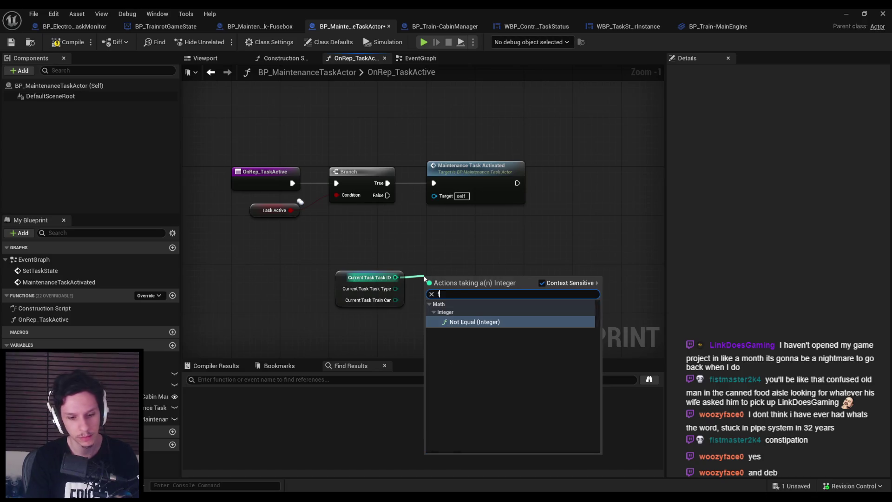
pyautogui.click(460, 318)
pyautogui.write('-1')
pyautogui.keyDown('ctrl'); pyautogui.click(372, 289); pyautogui.keyUp('ctrl')
pyautogui.moveTo(469, 285)
pyautogui.mouseDown()
pyautogui.moveTo(377, 290)
pyautogui.moveTo(433, 239)
pyautogui.moveTo(379, 204)
pyautogui.moveTo(388, 195)
pyautogui.mouseUp()
pyautogui.write('branch')
pyautogui.press('Return')
# - Tidy the new Branch and comparison nodes, then compile and save the task actor
pyautogui.moveTo(381, 293); pyautogui.dragTo(325, 261)
pyautogui.click(487, 268)
pyautogui.moveTo(476, 220)
pyautogui.mouseDown()
pyautogui.moveTo(430, 190)
pyautogui.moveTo(488, 201)
pyautogui.moveTo(481, 190)
pyautogui.mouseUp()
pyautogui.click(425, 298)
pyautogui.press('F7')
pyautogui.hotkey('ctrl', 's')
# - Review the CurrentTask variable settings, realign the Current Task and != nodes, and save again
pyautogui.click(470, 174)
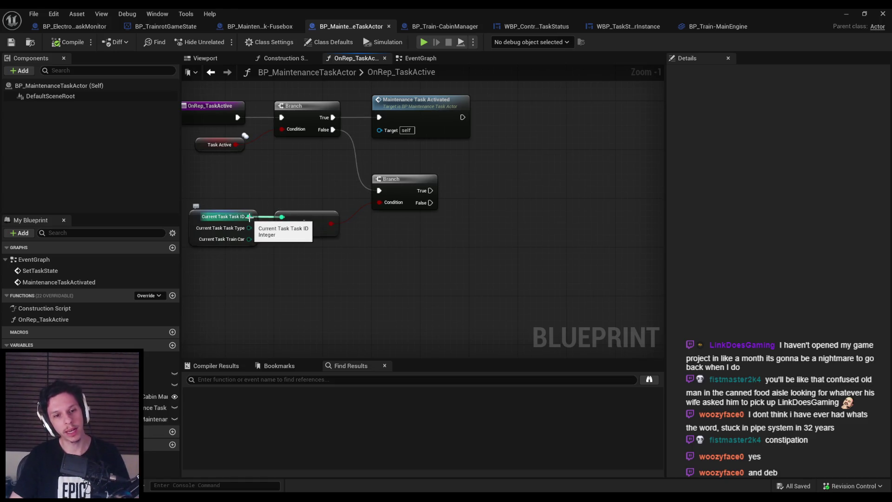
pyautogui.click(193, 217)
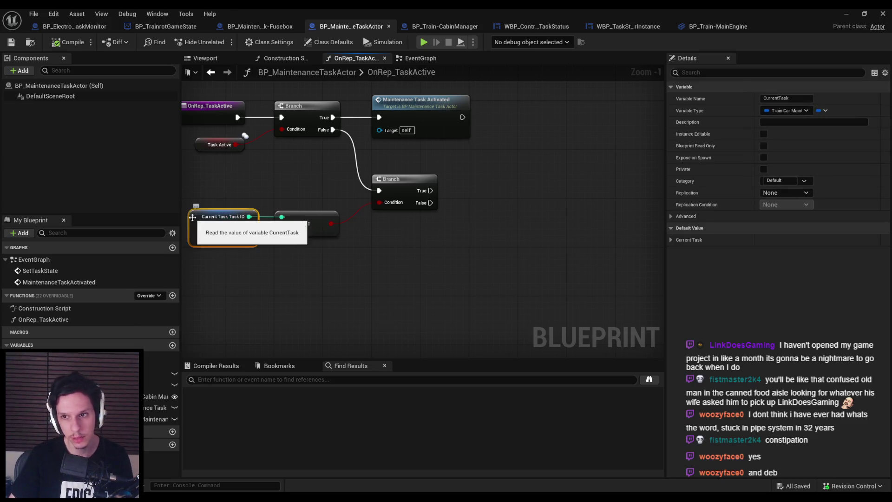
pyautogui.click(366, 280)
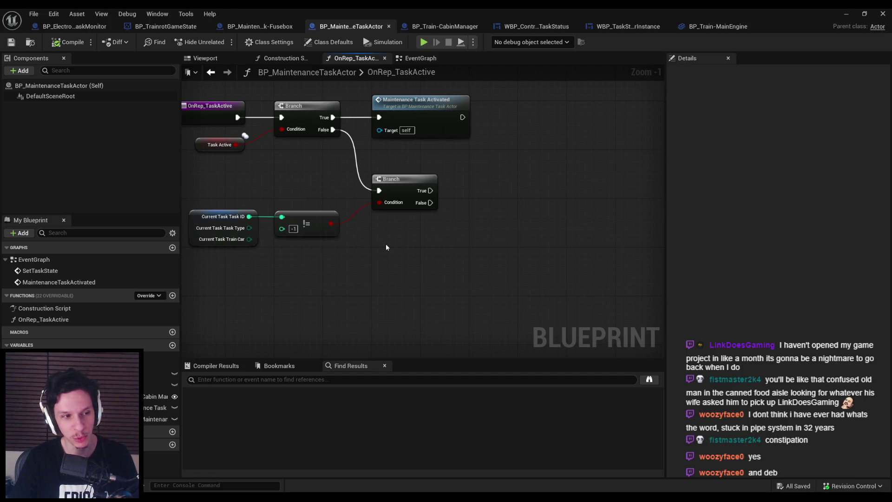
pyautogui.moveTo(385, 247)
pyautogui.mouseDown()
pyautogui.moveTo(456, 273)
pyautogui.moveTo(339, 214)
pyautogui.mouseUp()
pyautogui.moveTo(397, 229); pyautogui.dragTo(409, 235)
pyautogui.click(414, 266)
pyautogui.moveTo(439, 274)
pyautogui.mouseDown()
pyautogui.moveTo(361, 217)
pyautogui.moveTo(284, 217)
pyautogui.mouseUp()
pyautogui.moveTo(409, 235); pyautogui.dragTo(403, 235)
pyautogui.moveTo(409, 291)
pyautogui.mouseDown()
pyautogui.moveTo(488, 93)
pyautogui.moveTo(412, 267)
pyautogui.mouseUp()
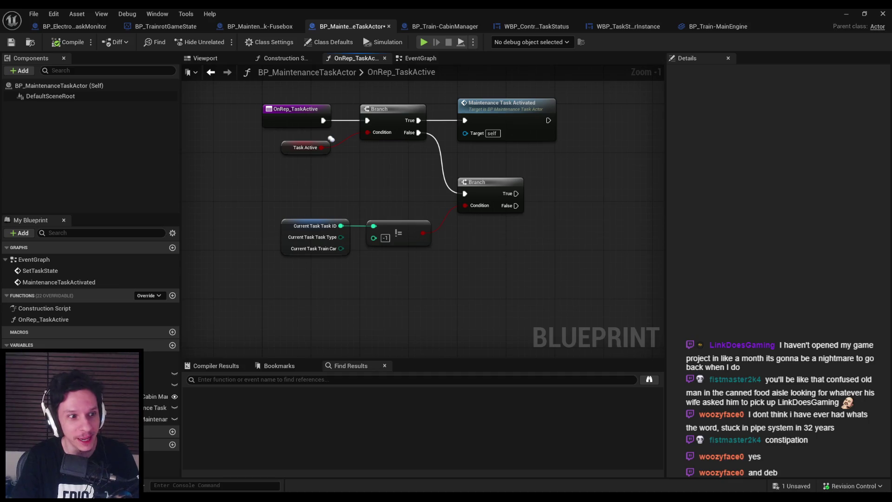
pyautogui.hotkey('ctrl', 's')
# - Drag from the second Branch's True output to browse follow-up nodes, then go to BP_TrainrotGameState
pyautogui.scroll(1, 357, 181)
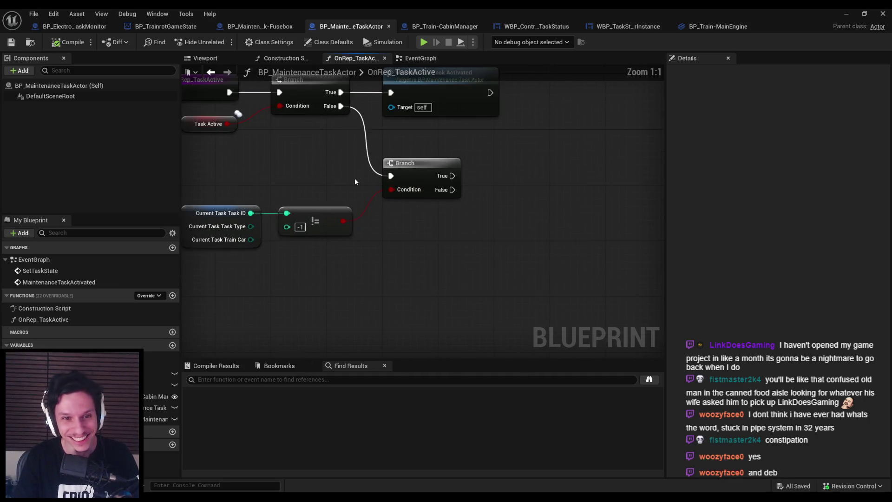
pyautogui.scroll(-2, 357, 180)
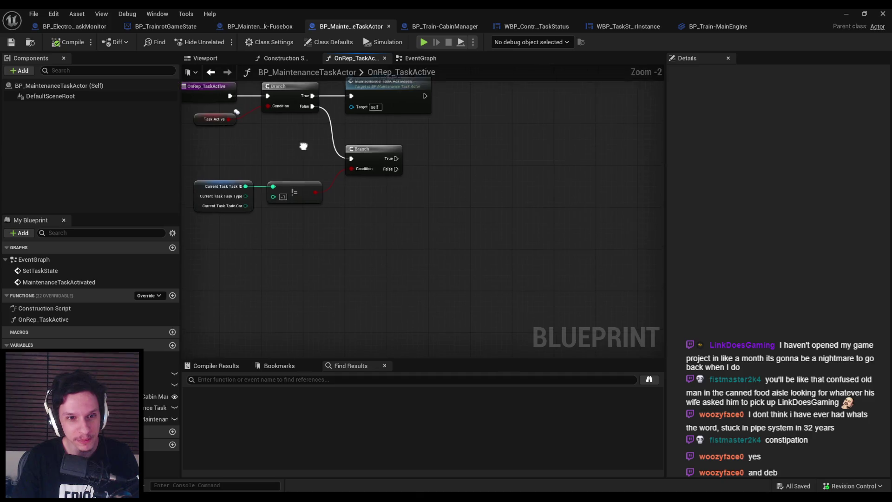
pyautogui.scroll(1, 316, 186)
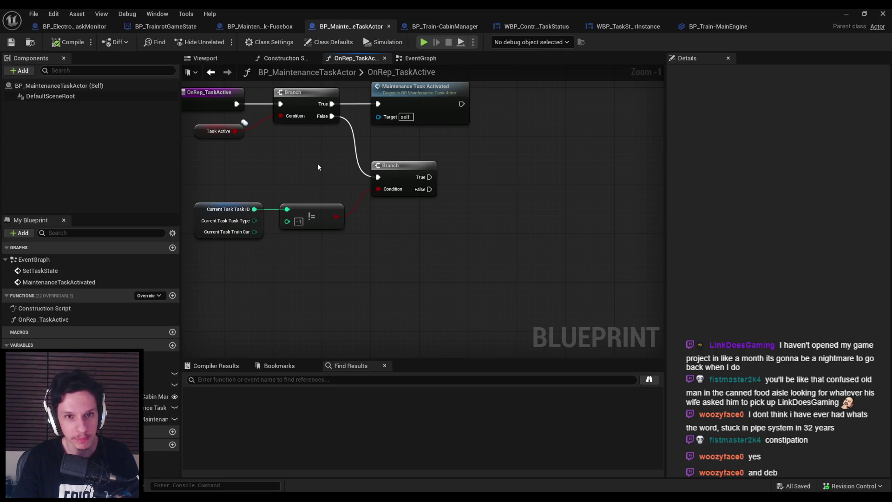
pyautogui.moveTo(430, 177); pyautogui.dragTo(494, 177)
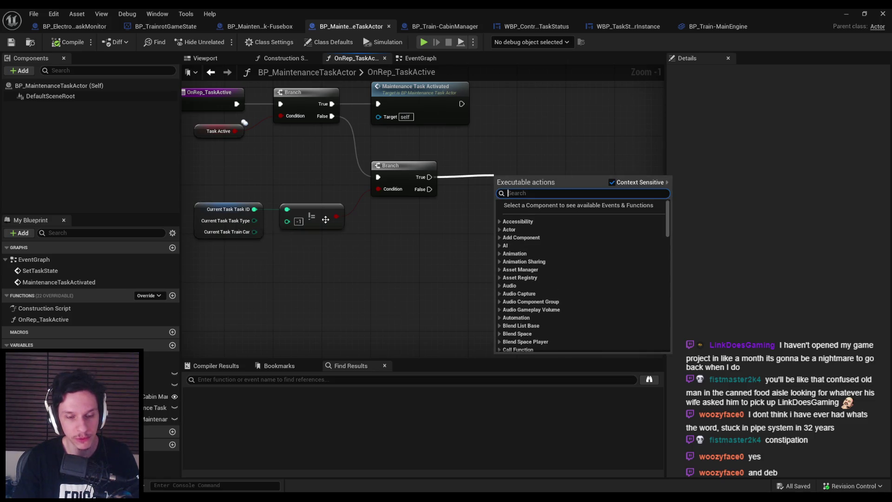
pyautogui.click(424, 242)
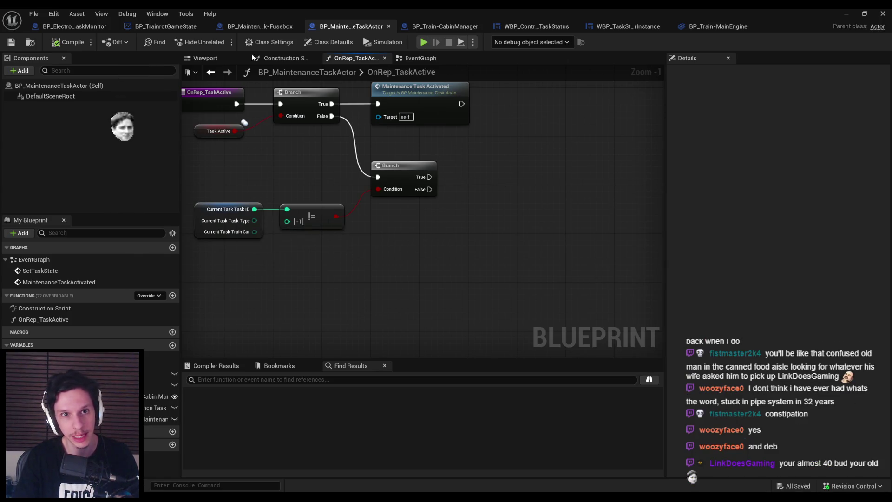
pyautogui.click(163, 26)
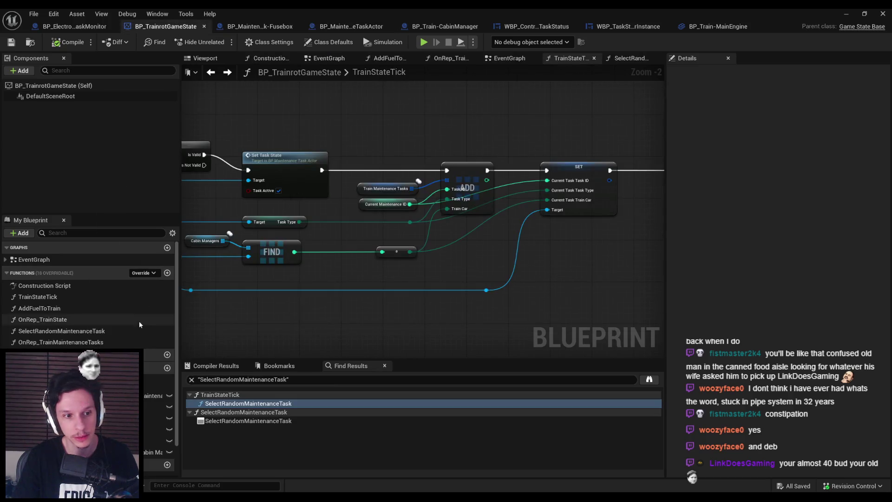
# - Create a new RemoveMaintenanceTask function in BP_TrainrotGameState and save the blueprint
pyautogui.click(168, 274)
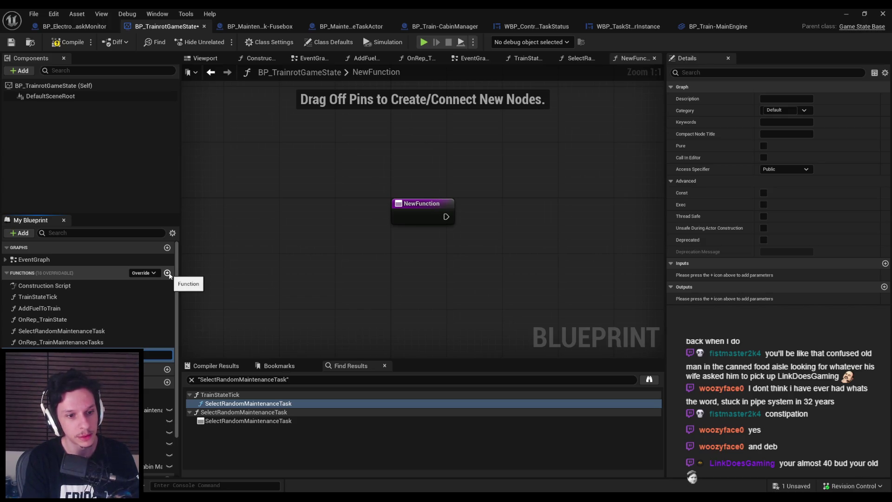
pyautogui.press('Return')
pyautogui.click(12, 42)
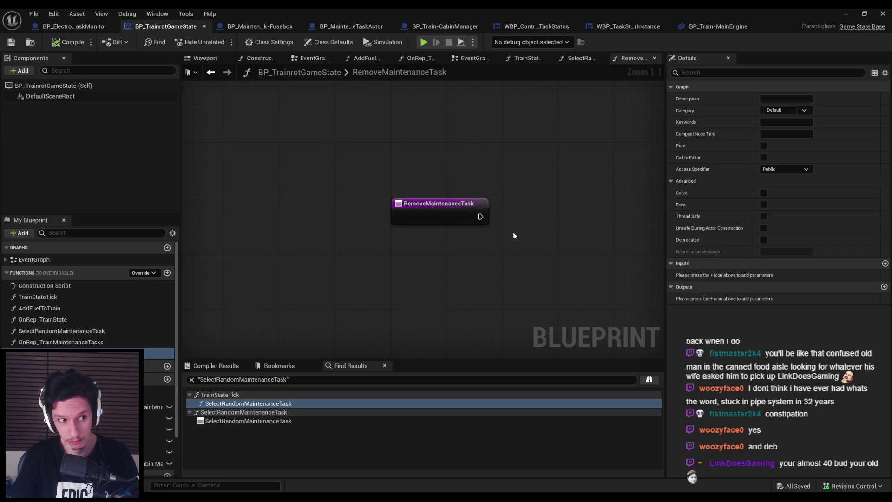
pyautogui.scroll(-1, 497, 193)
pyautogui.moveTo(493, 195); pyautogui.dragTo(424, 200)
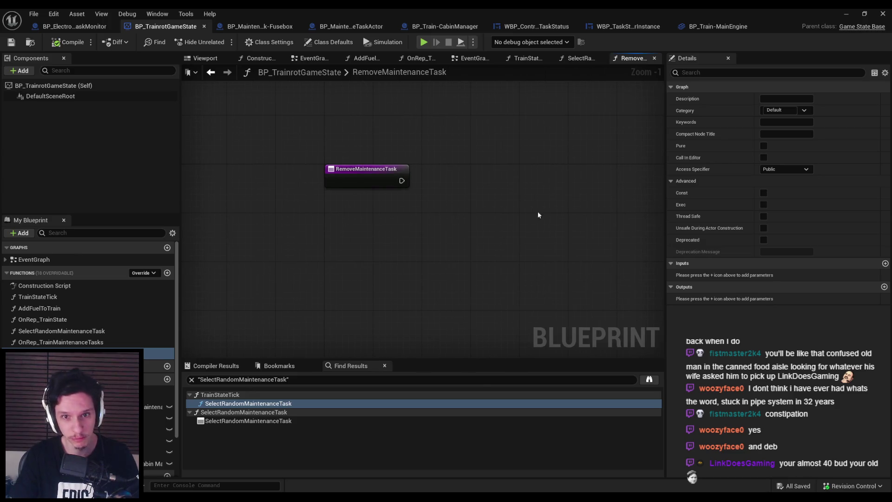
# - Give RemoveMaintenanceTask a Task input of type Train Car Maintenance Task and compile
pyautogui.click(885, 264)
pyautogui.click(780, 275)
pyautogui.press('Escape')
pyautogui.write('Task')
pyautogui.click(771, 277)
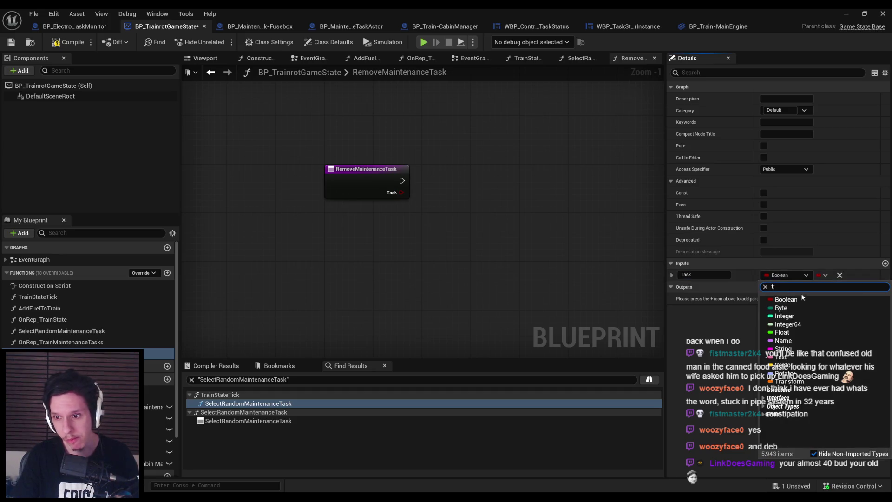
pyautogui.write('task')
pyautogui.click(797, 308)
pyautogui.click(69, 42)
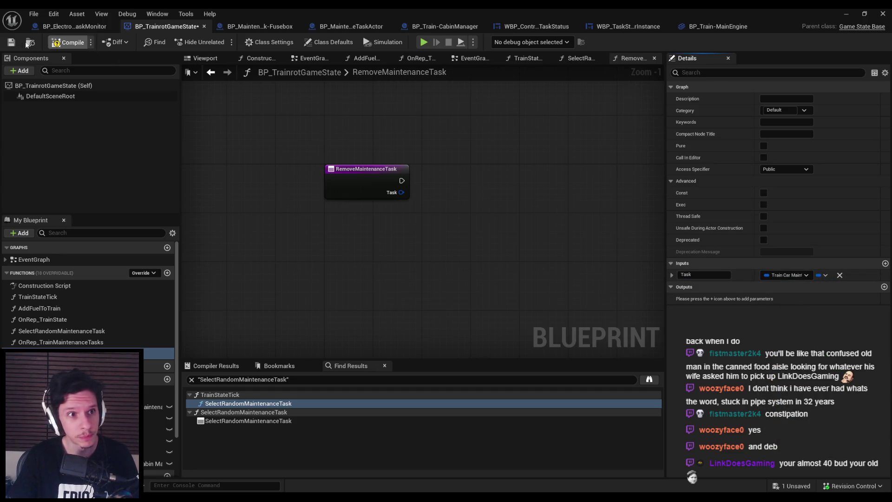
# - Remove the Task input from the Train Maintenance Tasks array using a getter and REMOVE node
pyautogui.moveTo(351, 233); pyautogui.dragTo(279, 253)
pyautogui.moveTo(155, 407)
pyautogui.mouseDown()
pyautogui.moveTo(351, 268)
pyautogui.moveTo(337, 260)
pyautogui.mouseUp()
pyautogui.click(390, 269)
pyautogui.moveTo(396, 264); pyautogui.dragTo(447, 242)
pyautogui.write('remove')
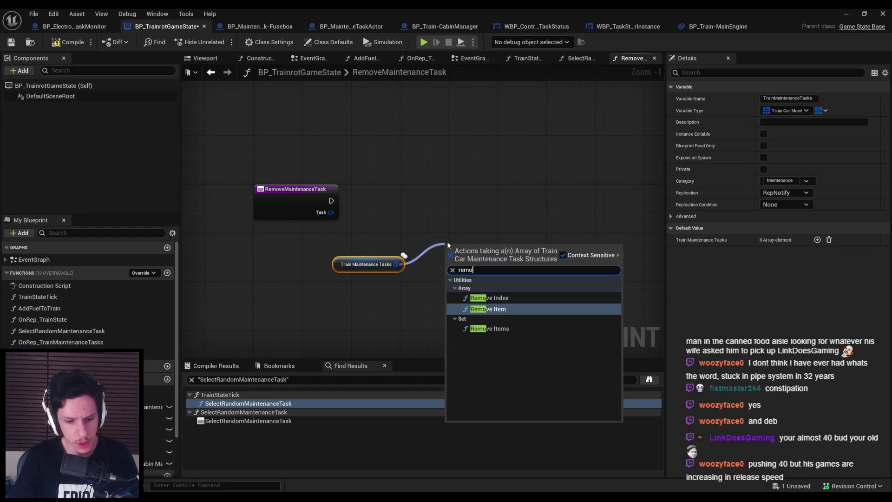
pyautogui.click(497, 309)
pyautogui.moveTo(456, 200)
pyautogui.mouseDown()
pyautogui.moveTo(338, 202)
pyautogui.moveTo(358, 216)
pyautogui.moveTo(455, 228)
pyautogui.mouseUp()
pyautogui.press('Escape')
pyautogui.moveTo(331, 213); pyautogui.dragTo(456, 222)
# - Tidy the getter and REMOVE nodes, then compile and save BP_TrainrotGameState
pyautogui.moveTo(346, 269); pyautogui.dragTo(286, 245)
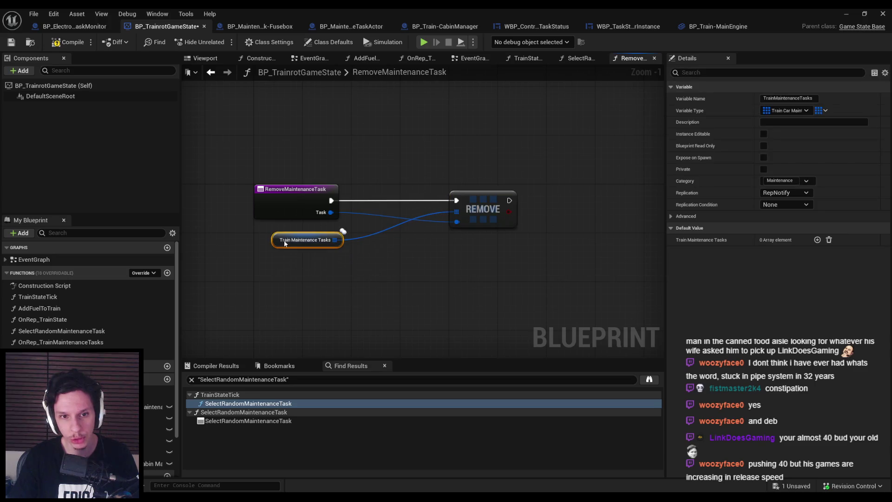
pyautogui.moveTo(459, 227); pyautogui.dragTo(372, 226)
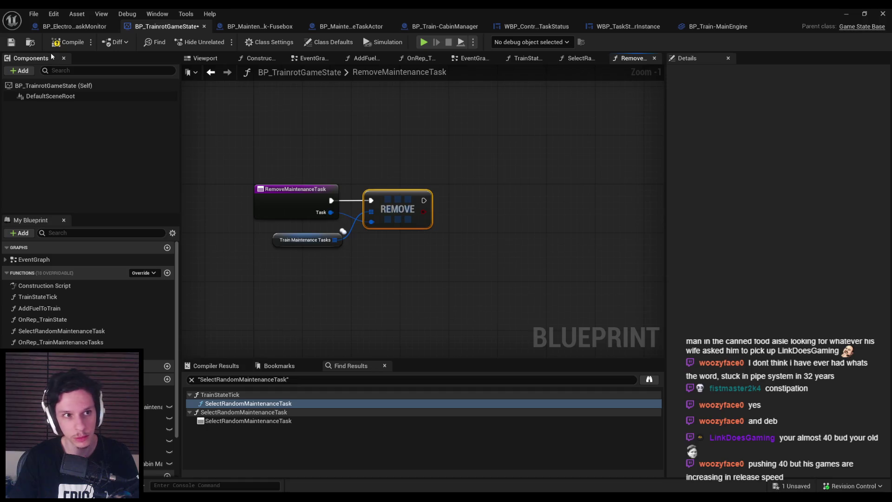
pyautogui.click(68, 42)
pyautogui.click(11, 42)
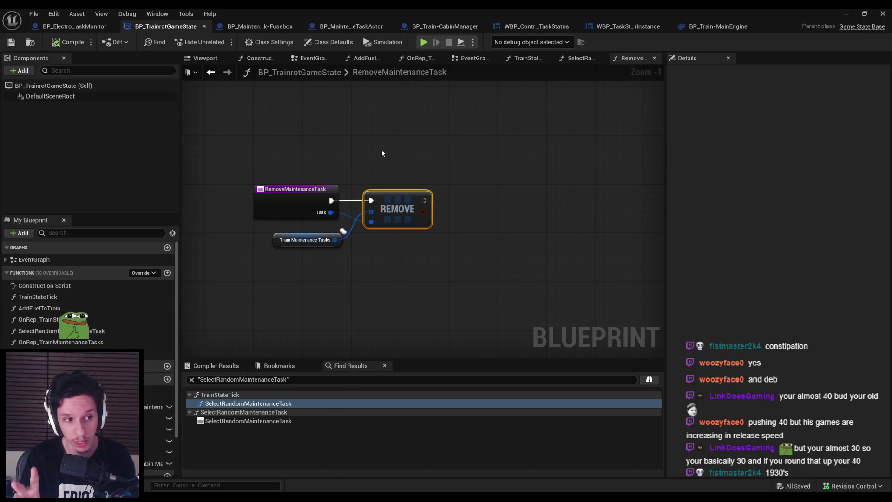
pyautogui.click(381, 153)
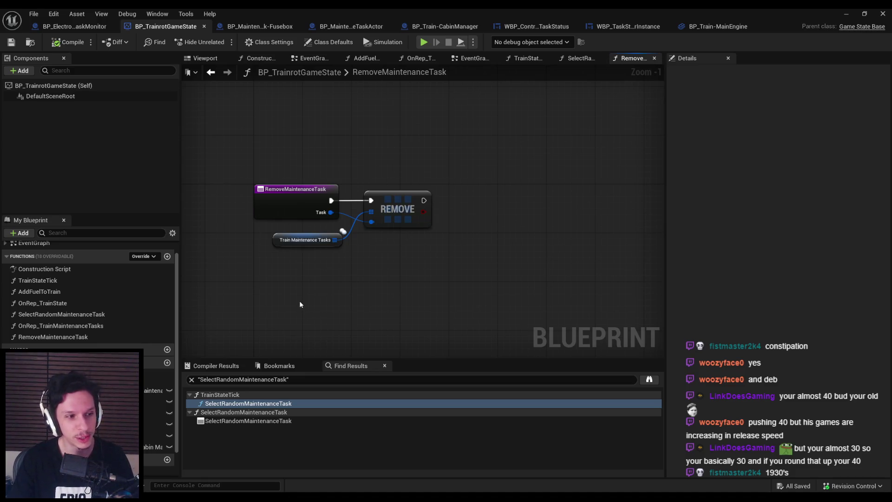
pyautogui.moveTo(297, 297)
pyautogui.mouseDown()
pyautogui.moveTo(299, 221)
pyautogui.moveTo(277, 202)
pyautogui.mouseUp()
pyautogui.click(268, 319)
pyautogui.hotkey('ctrl', 's')
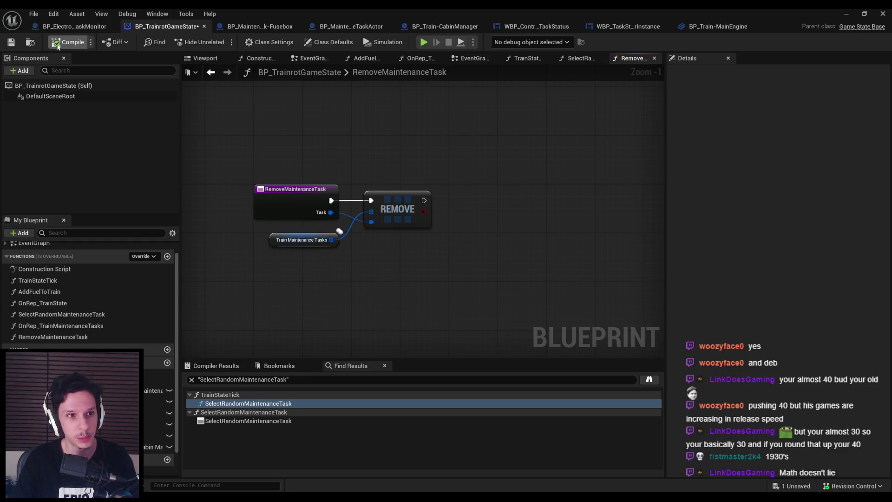
pyautogui.click(250, 26)
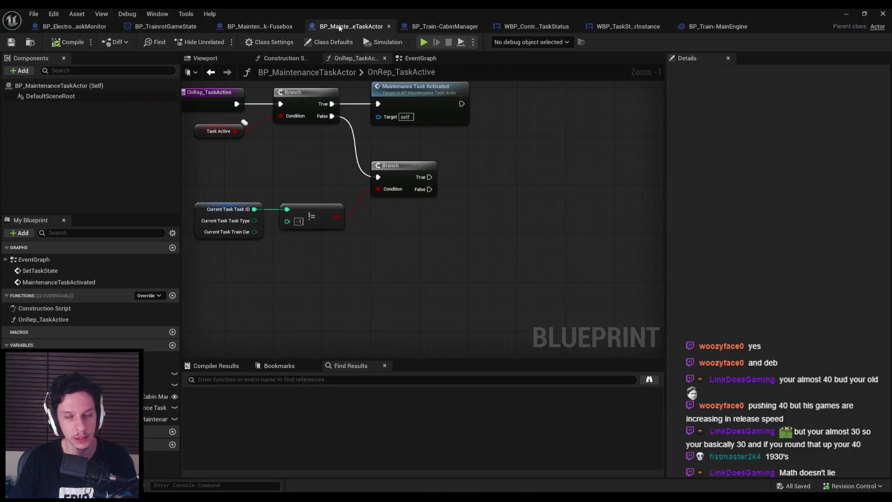
# - Bring up BP_MaintenanceTaskActor's OnRep_TaskActive graph, minimizing the music player along the way
pyautogui.click(441, 26)
pyautogui.click(350, 27)
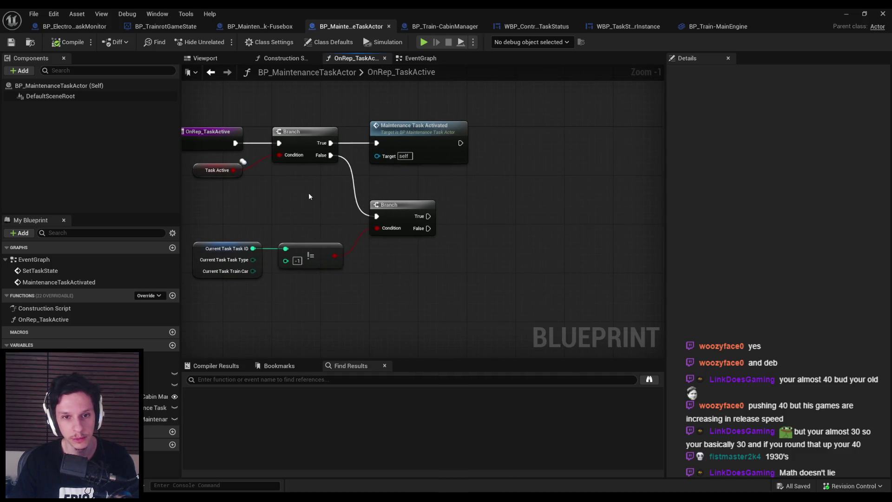
pyautogui.scroll(-1, 321, 214)
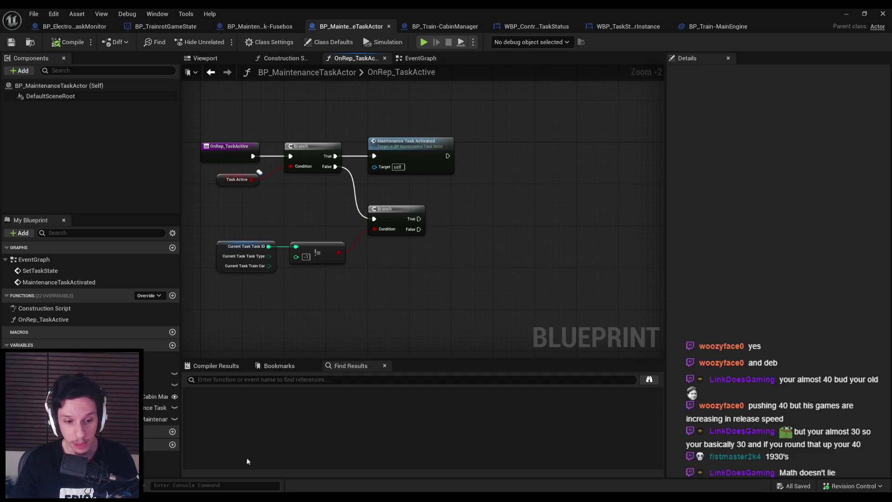
pyautogui.hotkey('alt', 'Tab')
pyautogui.scroll(-2, 336, 286)
pyautogui.scroll(-4, 434, 220)
pyautogui.scroll(7, 441, 255)
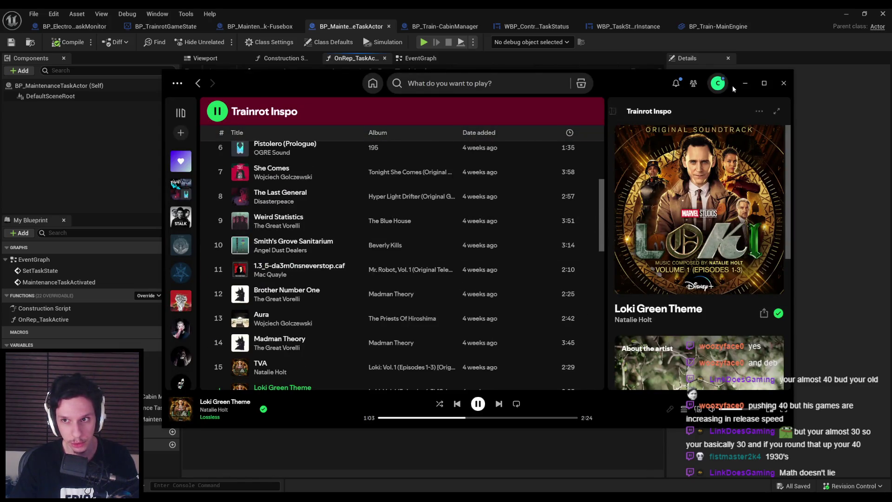
pyautogui.click(745, 82)
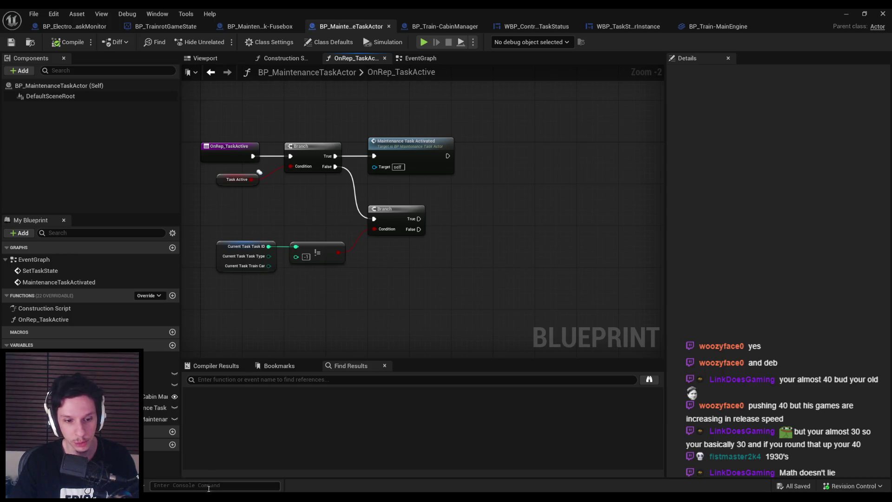
pyautogui.hotkey('alt', 'Tab')
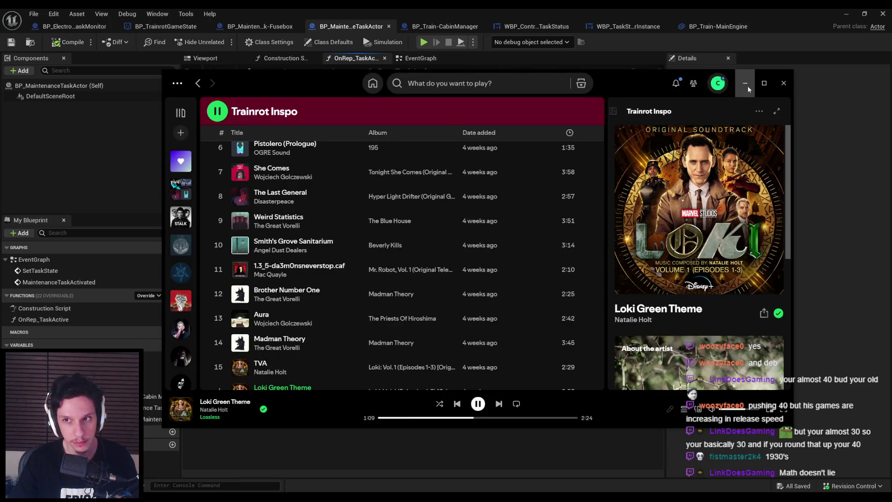
pyautogui.click(747, 90)
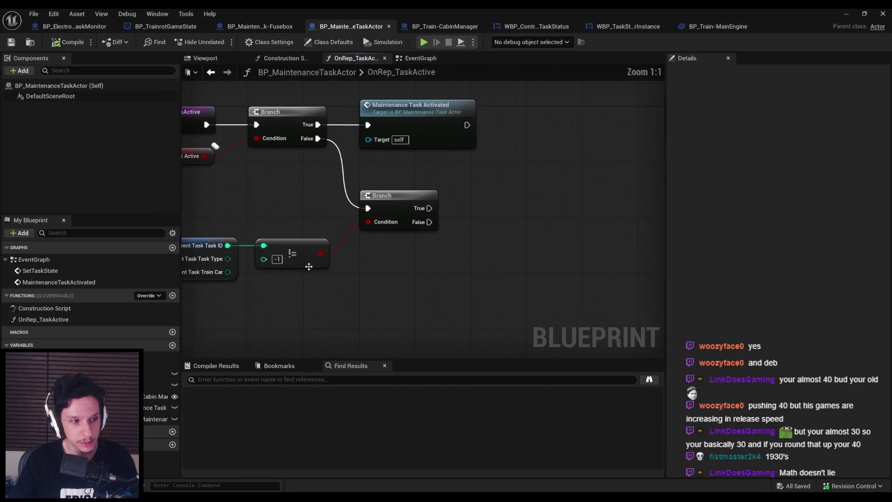
pyautogui.scroll(-2, 302, 262)
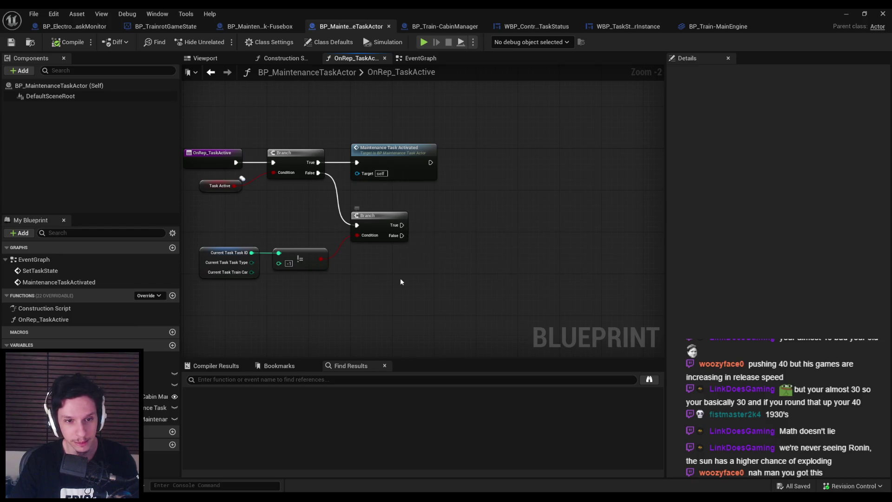
pyautogui.moveTo(400, 278); pyautogui.dragTo(398, 253)
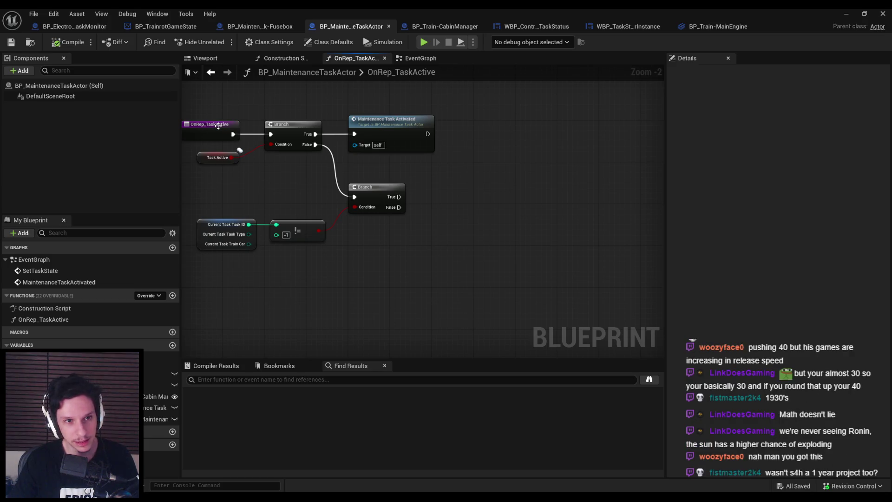
# - Check the TrainMaintenanceTasks variable's properties in the game state's RemoveMaintenanceTask graph
pyautogui.click(172, 28)
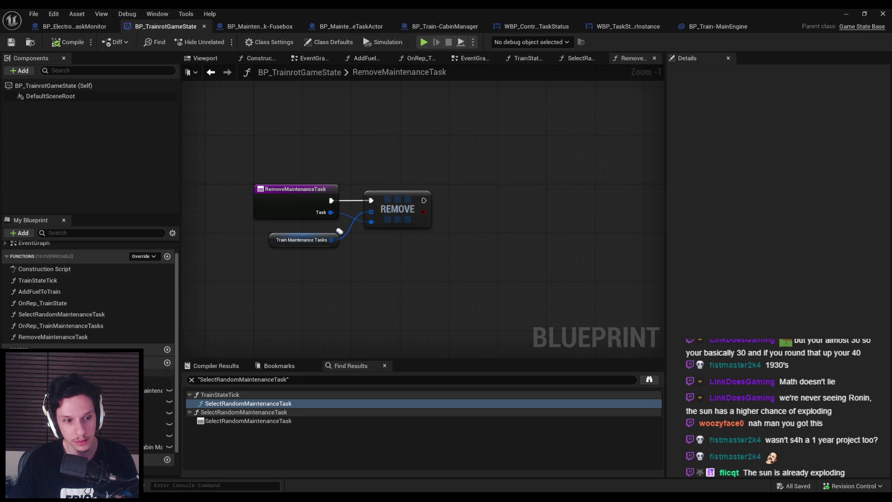
pyautogui.click(156, 390)
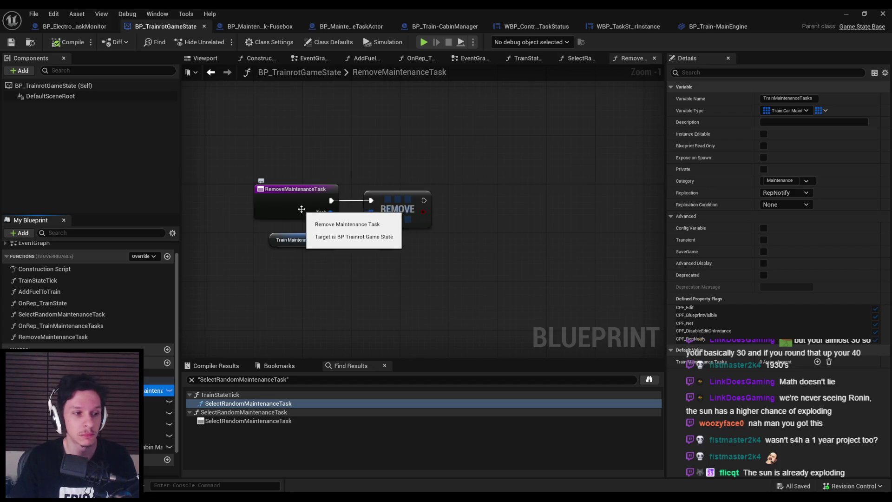
pyautogui.click(341, 27)
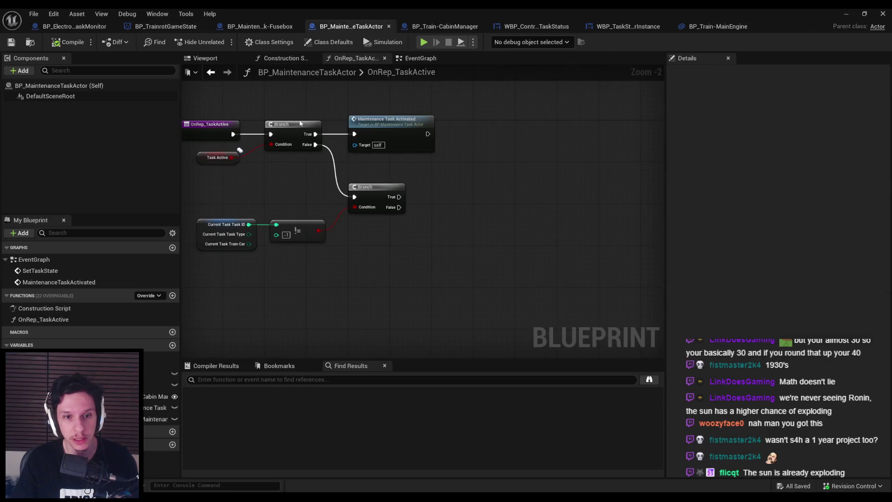
# - Straighten the second Branch, Current Task and != nodes into line and save the task actor
pyautogui.moveTo(247, 188); pyautogui.dragTo(385, 257)
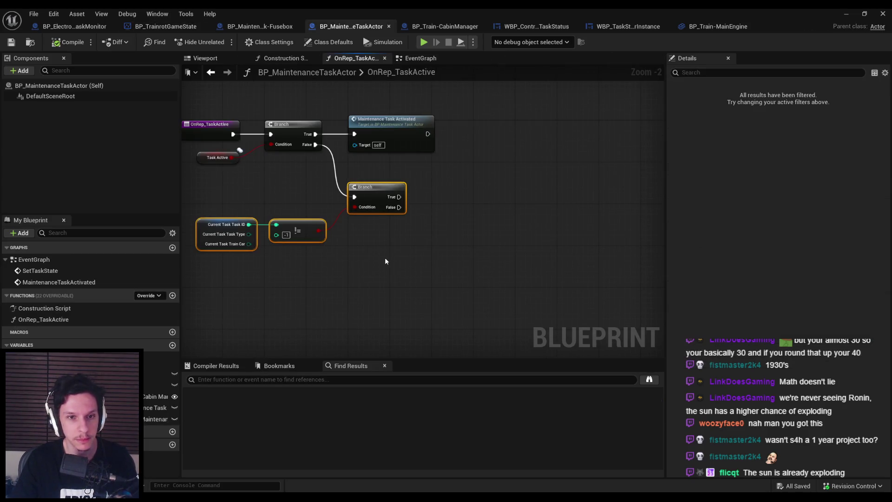
pyautogui.press('q')
pyautogui.moveTo(374, 199); pyautogui.dragTo(373, 204)
pyautogui.click(376, 176)
pyautogui.hotkey('ctrl', 's')
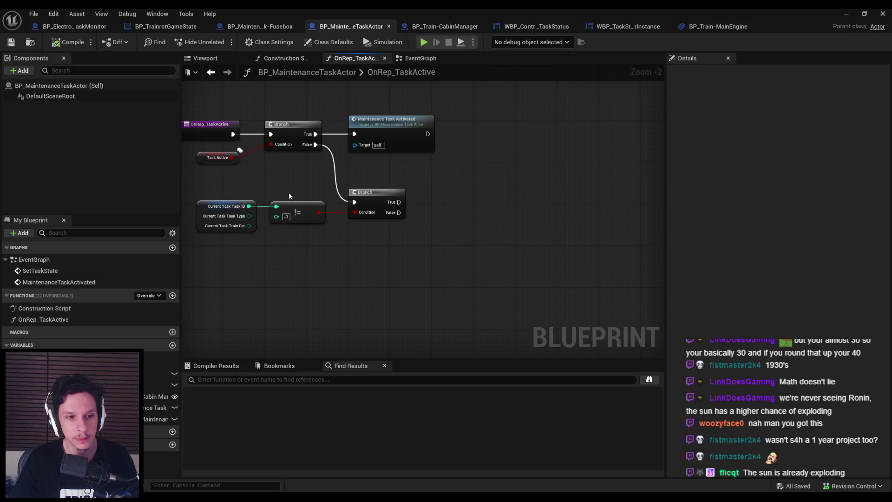
# - Return to OnRep_TaskActive and pull a new wire from the BP_TrainrotGameState cast
pyautogui.hotkey('alt', 'Left')
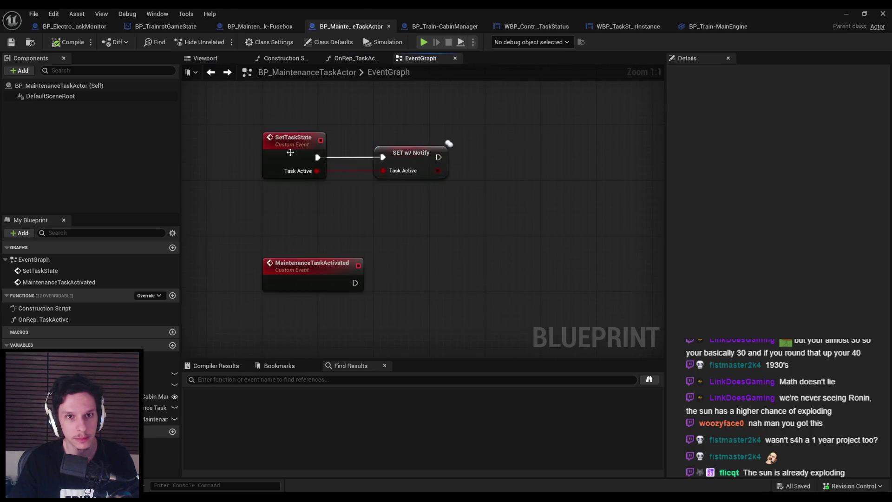
pyautogui.scroll(-5, 331, 237)
pyautogui.click(228, 73)
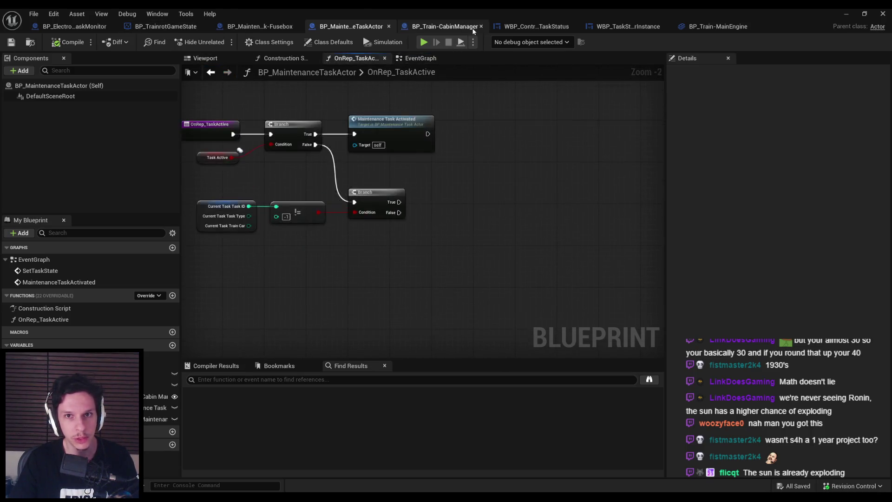
pyautogui.click(458, 28)
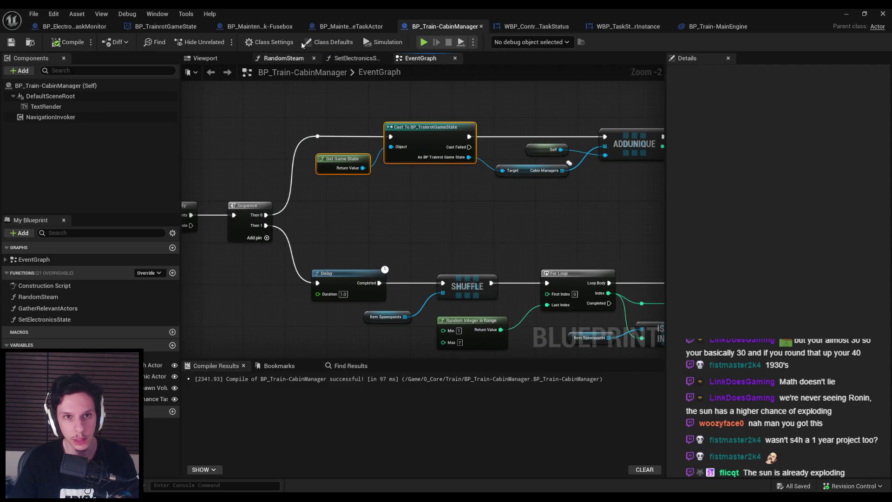
pyautogui.click(165, 27)
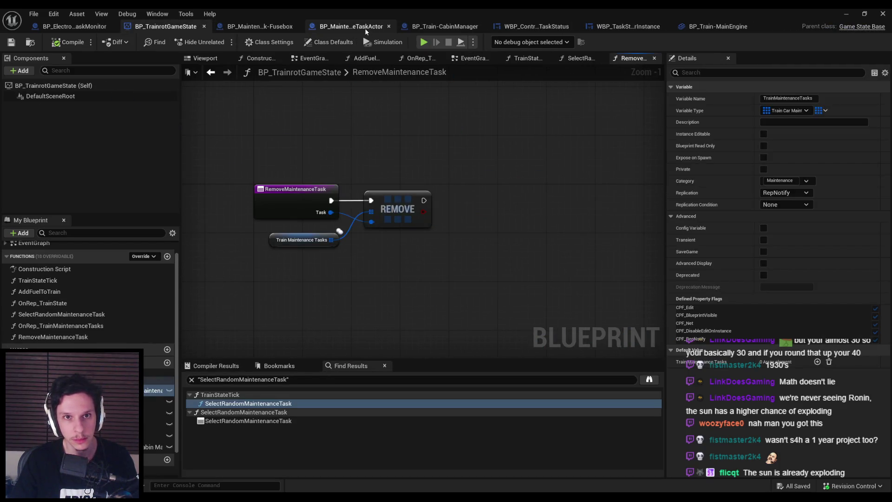
pyautogui.click(364, 26)
pyautogui.moveTo(432, 216); pyautogui.dragTo(346, 212)
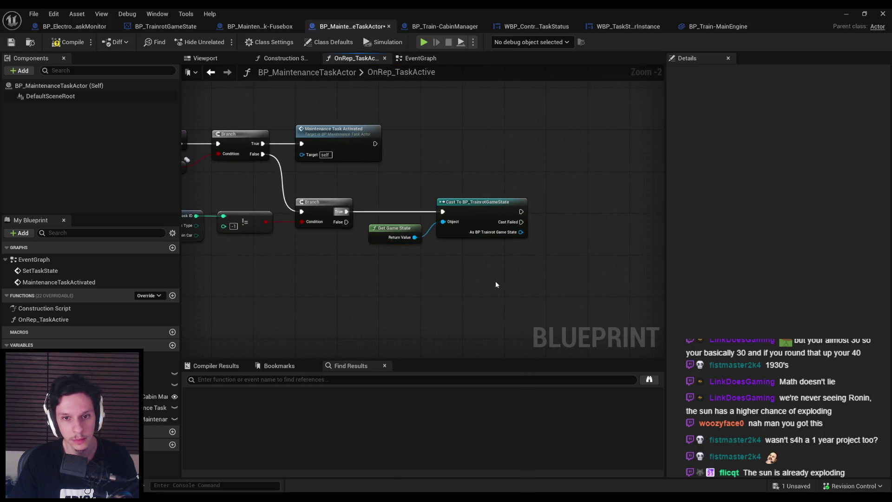
# - Compile the task actor and add a Remove Maintenance Task call after the game state cast
pyautogui.click(67, 42)
pyautogui.click(11, 41)
pyautogui.scroll(-1, 489, 264)
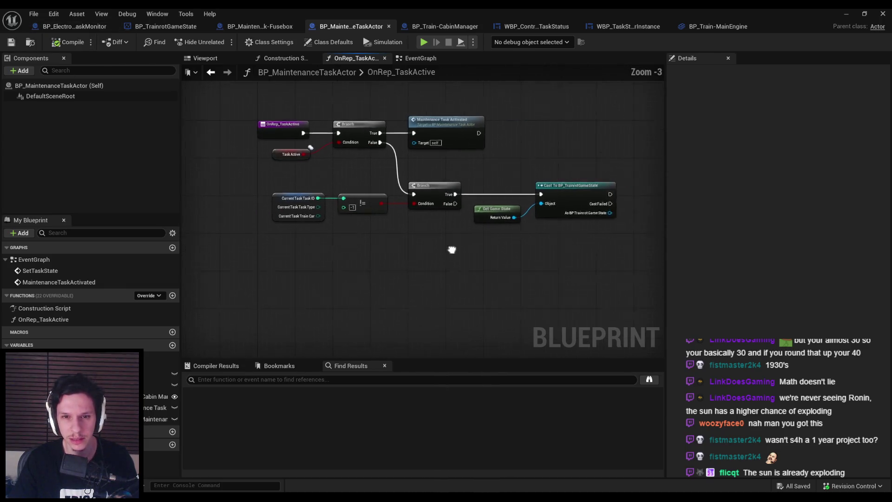
pyautogui.moveTo(390, 247); pyautogui.dragTo(369, 254)
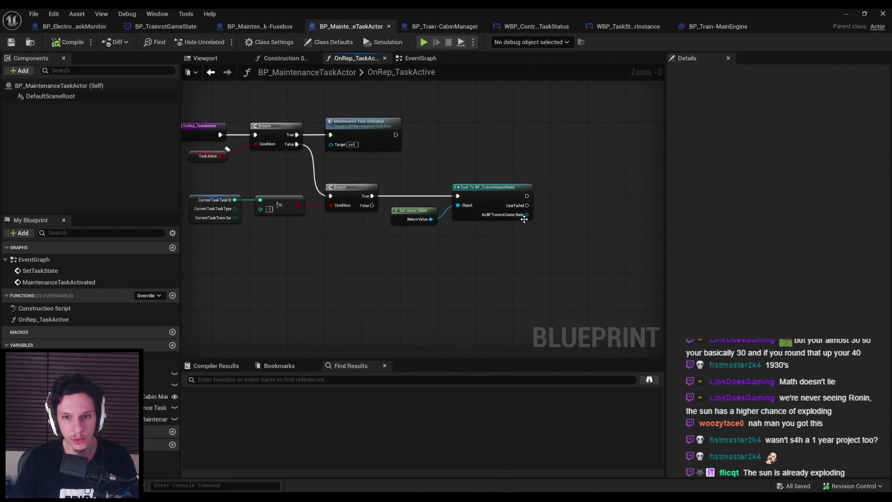
pyautogui.moveTo(525, 215); pyautogui.dragTo(551, 215)
pyautogui.write('remove')
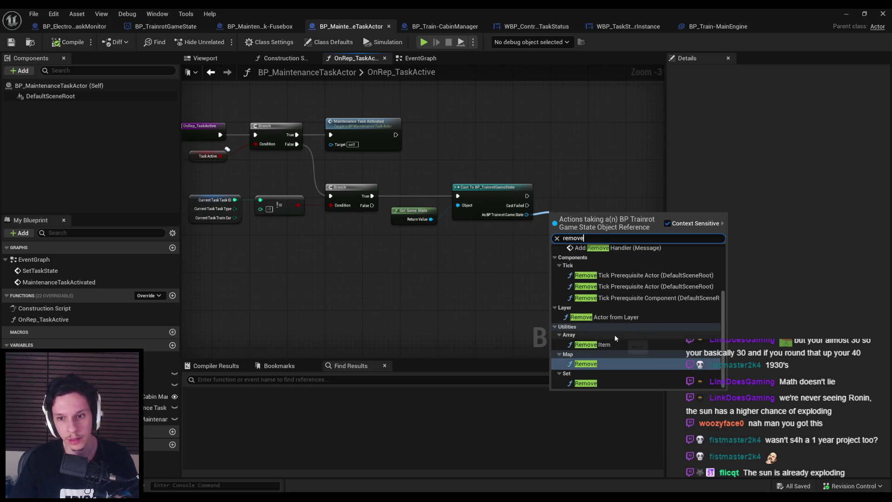
pyautogui.scroll(3, 615, 333)
pyautogui.click(610, 301)
pyautogui.moveTo(581, 219); pyautogui.dragTo(587, 189)
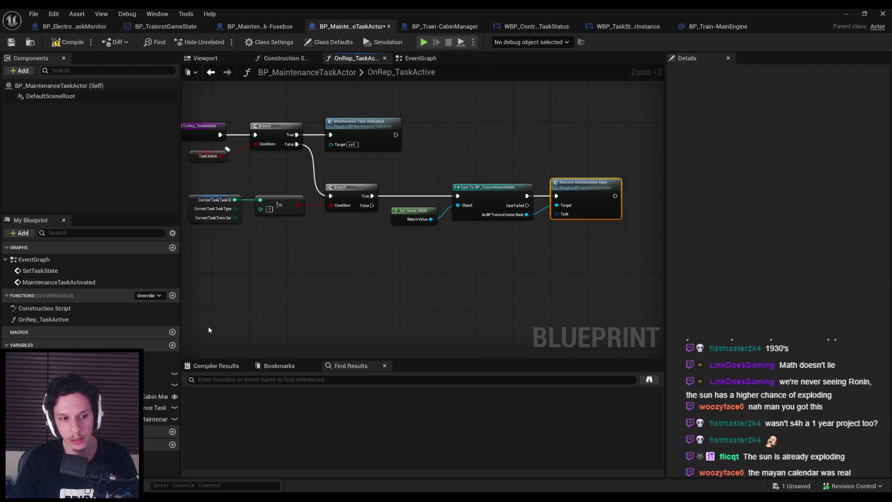
# - Feed a Current Task getter into Remove Maintenance Task's Task input
pyautogui.moveTo(92, 408)
pyautogui.mouseDown()
pyautogui.moveTo(527, 247)
pyautogui.moveTo(501, 240)
pyautogui.moveTo(576, 199)
pyautogui.mouseUp()
pyautogui.click(520, 242)
pyautogui.scroll(3, 520, 242)
pyautogui.moveTo(158, 418)
pyautogui.mouseDown()
pyautogui.moveTo(494, 287)
pyautogui.moveTo(511, 217)
pyautogui.mouseUp()
# - After the removal, set Current Task with its split Task ID reset to -1
pyautogui.click(530, 234)
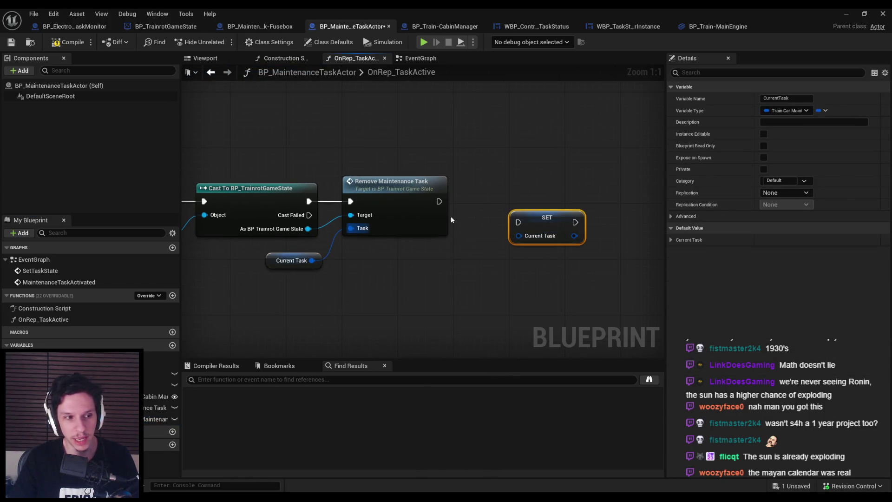
pyautogui.moveTo(440, 201); pyautogui.dragTo(519, 222)
pyautogui.moveTo(549, 226); pyautogui.dragTo(564, 204)
pyautogui.rightClick(534, 215)
pyautogui.click(557, 267)
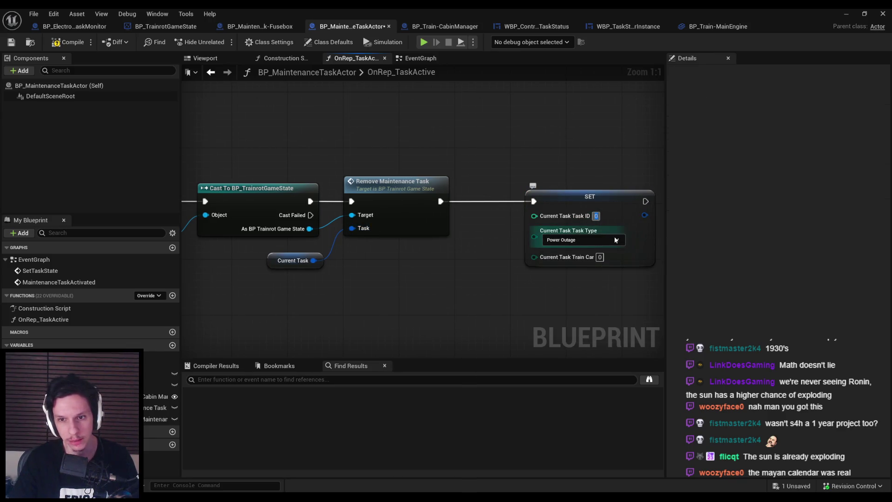
pyautogui.click(562, 203)
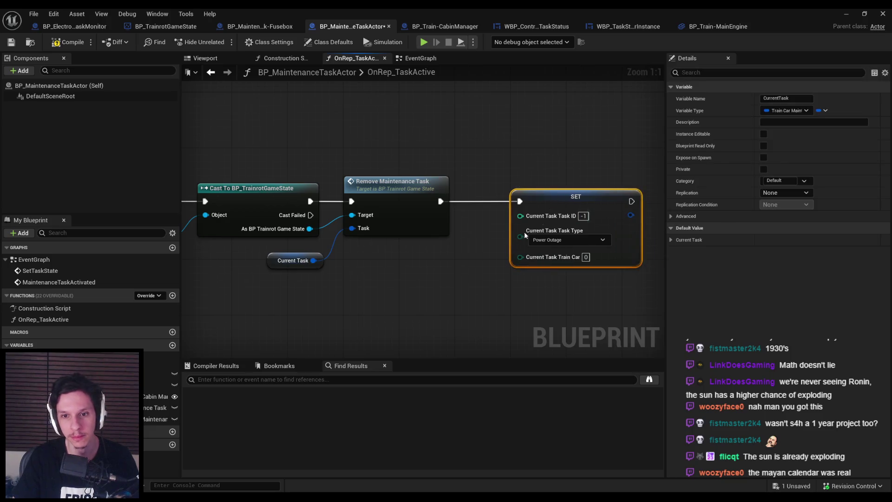
pyautogui.scroll(-1, 372, 209)
# - Compile, nudge the SET node slightly left, and save BP_MaintenanceTaskActor
pyautogui.click(53, 45)
pyautogui.scroll(-1, 374, 229)
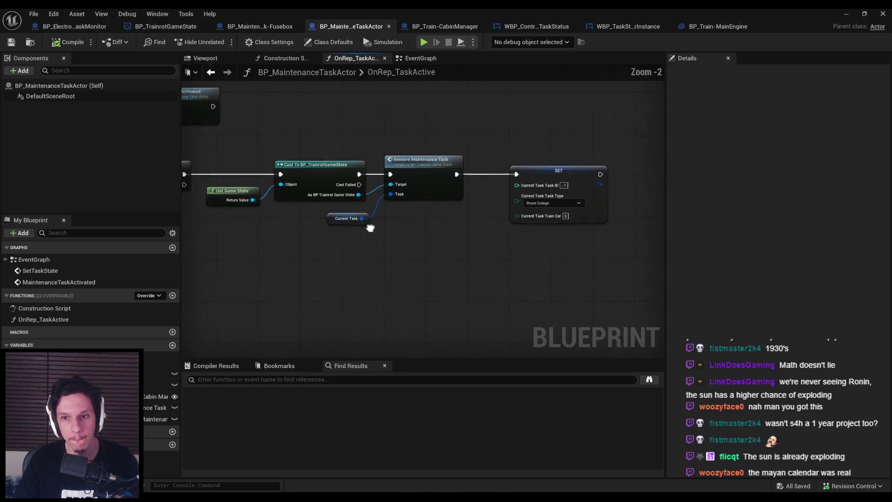
pyautogui.scroll(-1, 495, 282)
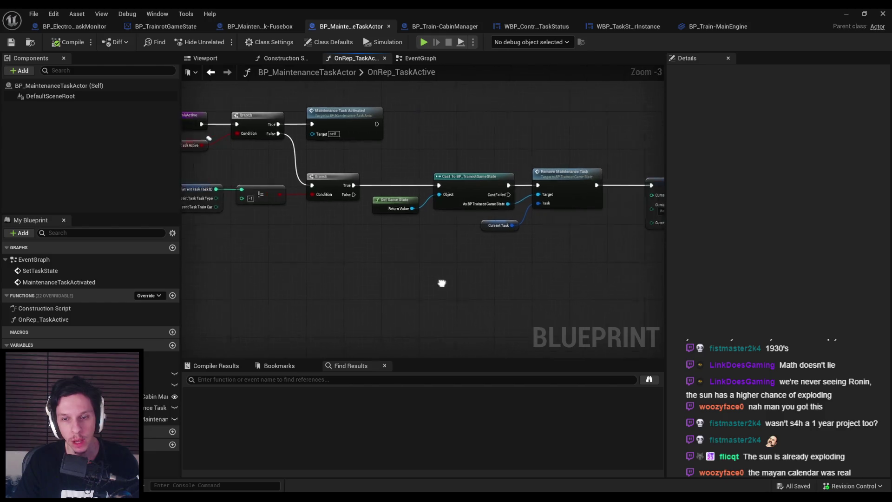
pyautogui.moveTo(642, 185); pyautogui.dragTo(623, 183)
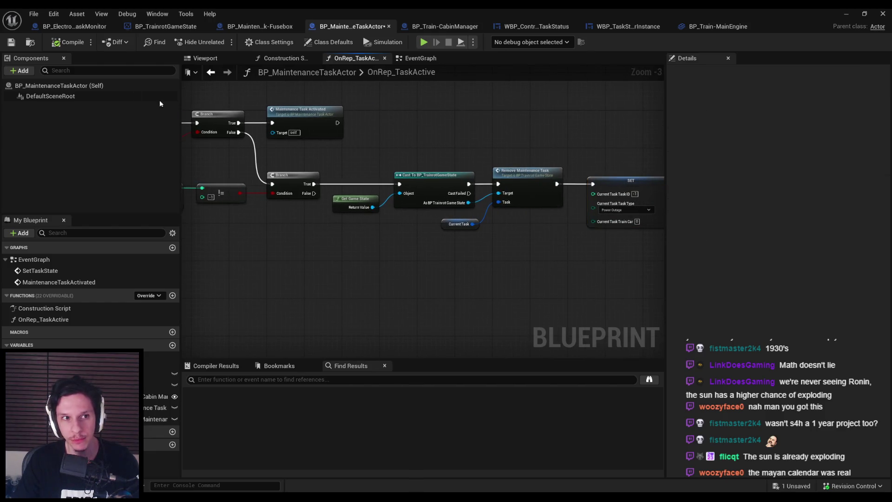
pyautogui.click(11, 42)
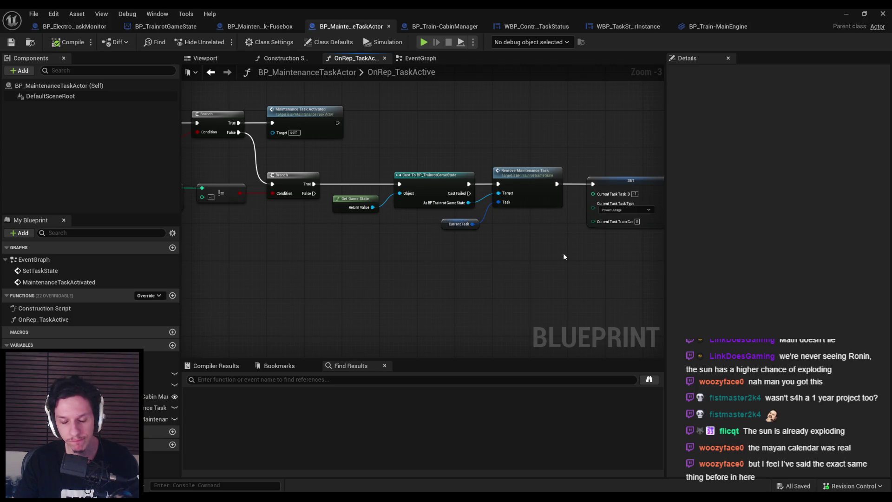
# - Browse the game state, electronics monitor, Fusebox and task actor blueprints, ending on BP_Train-CabinManager's EventGraph
pyautogui.scroll(-1, 563, 256)
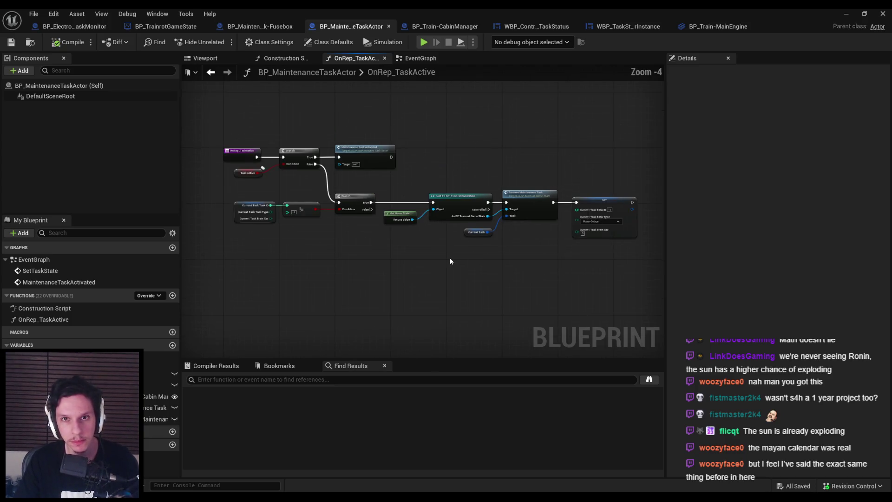
pyautogui.scroll(1, 449, 257)
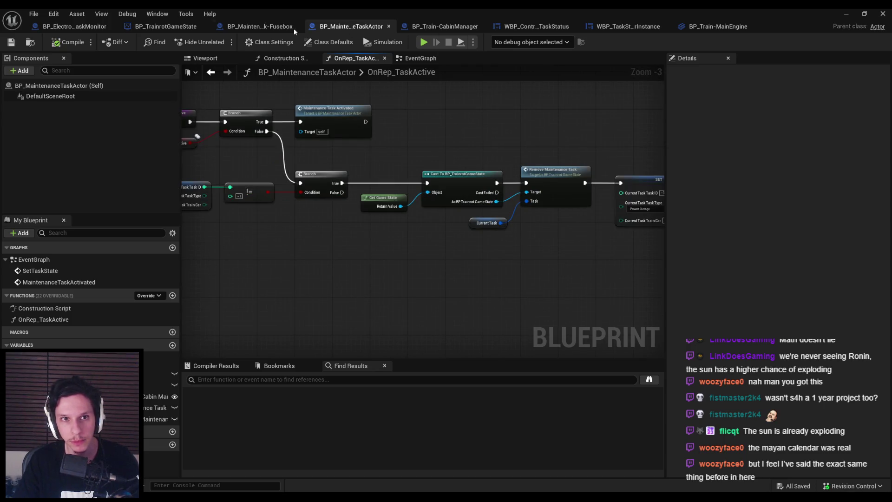
pyautogui.click(156, 26)
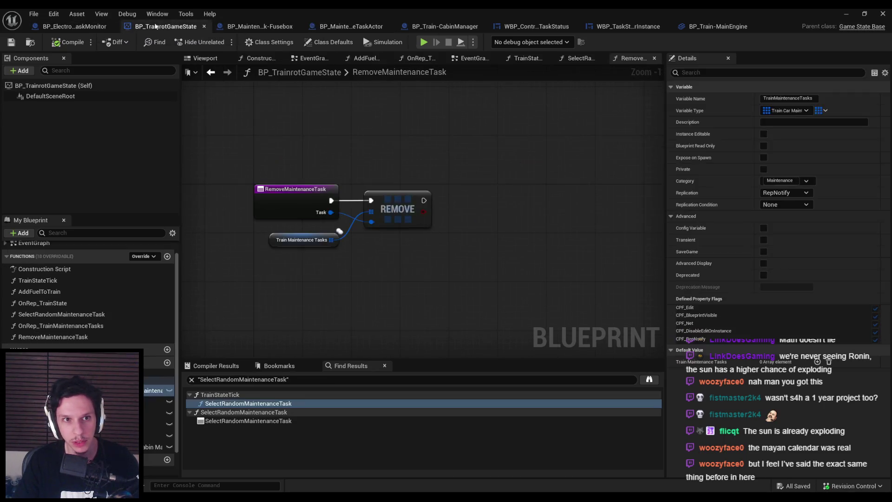
pyautogui.click(74, 26)
pyautogui.click(165, 26)
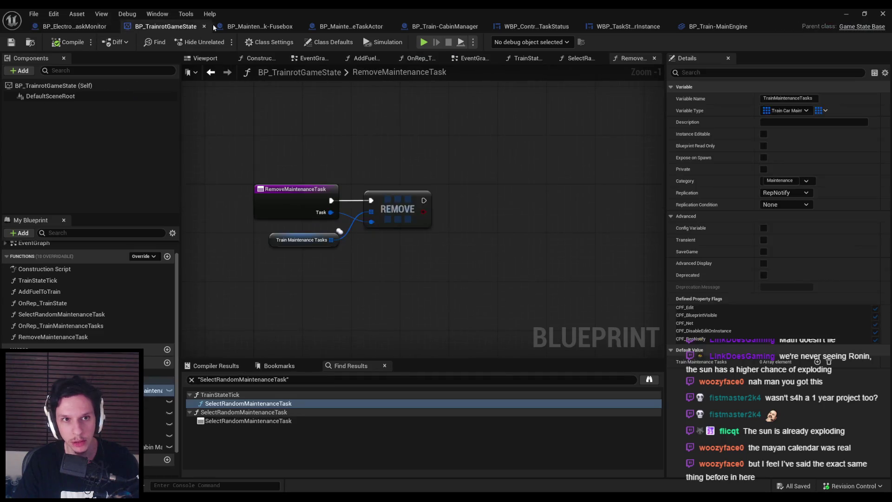
pyautogui.click(260, 26)
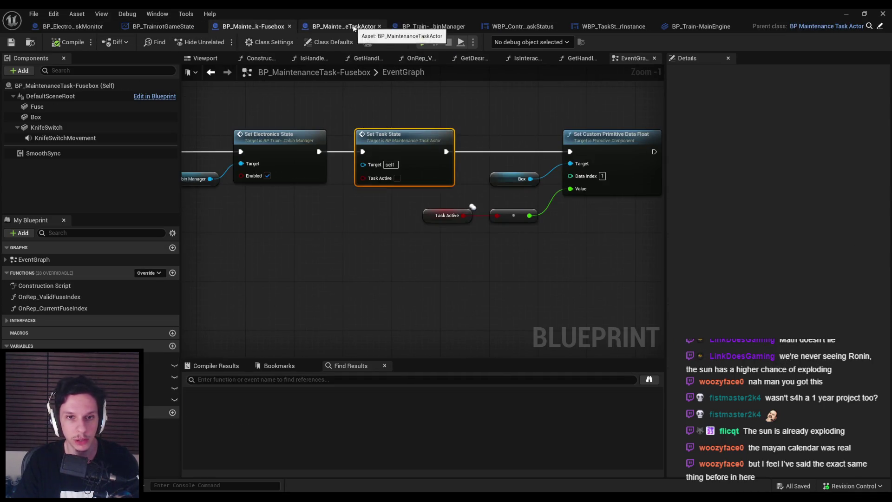
pyautogui.click(343, 26)
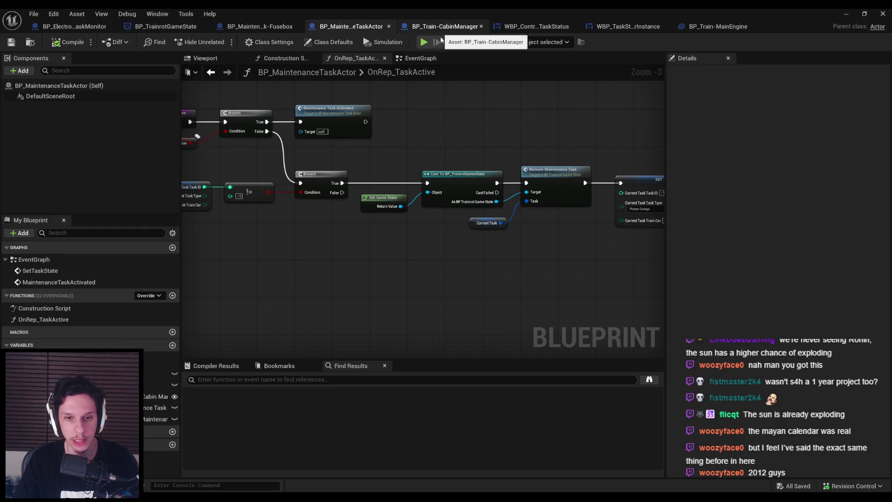
pyautogui.moveTo(411, 254)
pyautogui.mouseDown()
pyautogui.moveTo(460, 258)
pyautogui.moveTo(411, 257)
pyautogui.moveTo(511, 282)
pyautogui.mouseUp()
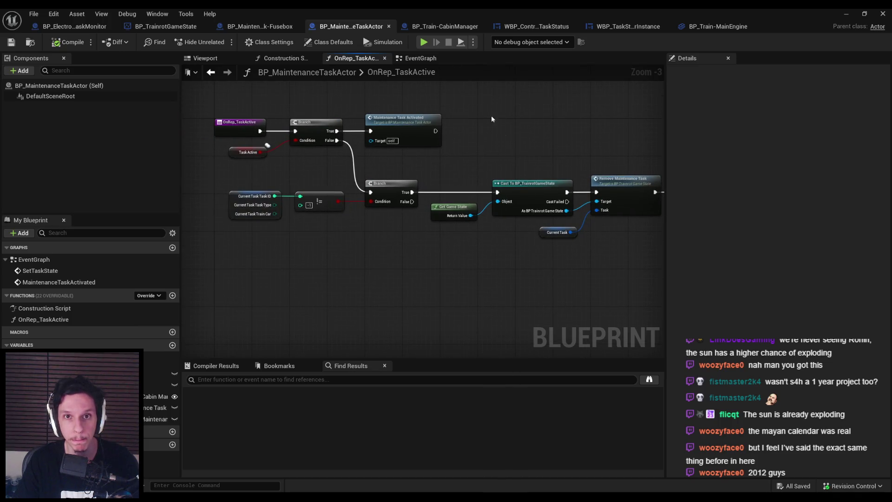
pyautogui.click(444, 26)
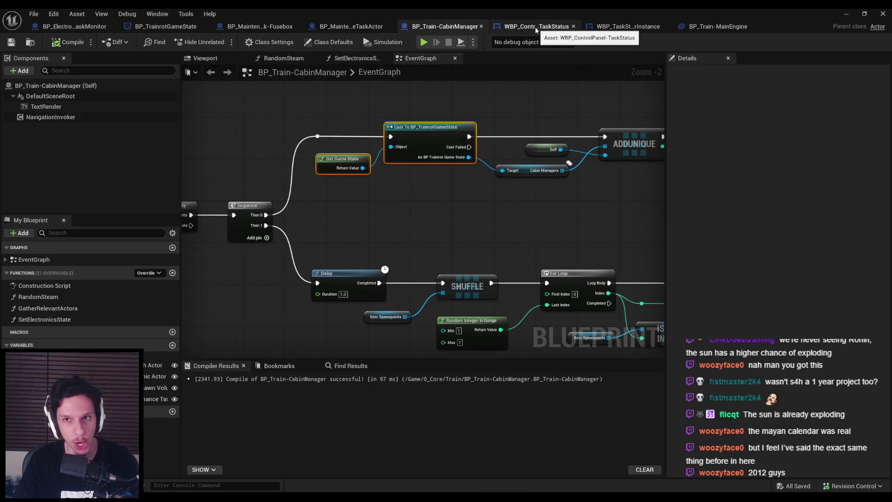
# - Inspect the WBP_TaskStatus-CarInstance event graph, then go back to WBP_ControlPanel-TaskStatus's EventGraph
pyautogui.click(537, 29)
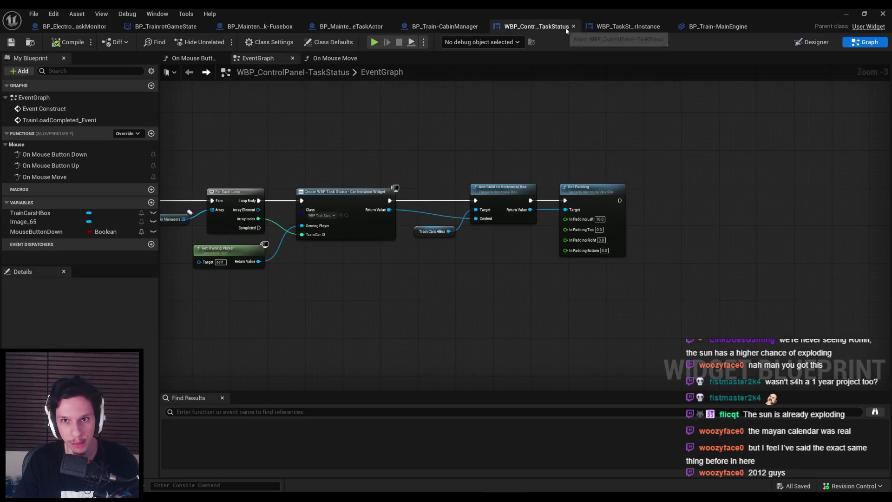
pyautogui.click(627, 28)
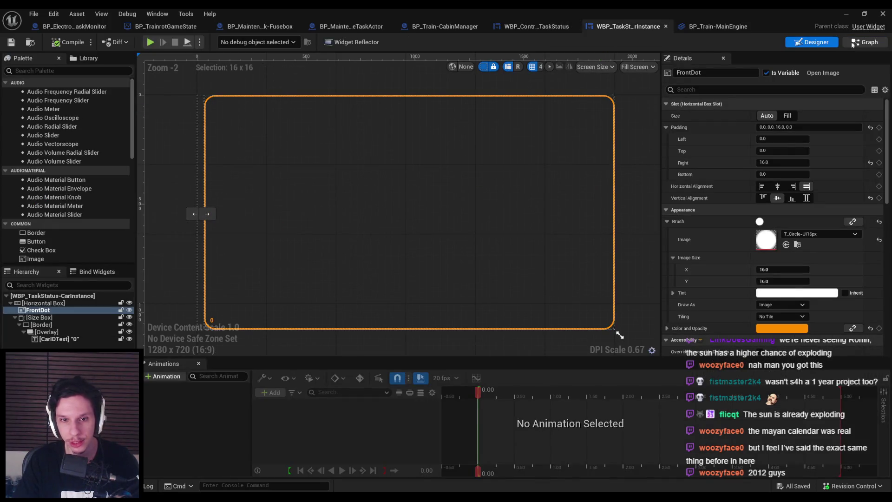
pyautogui.click(865, 43)
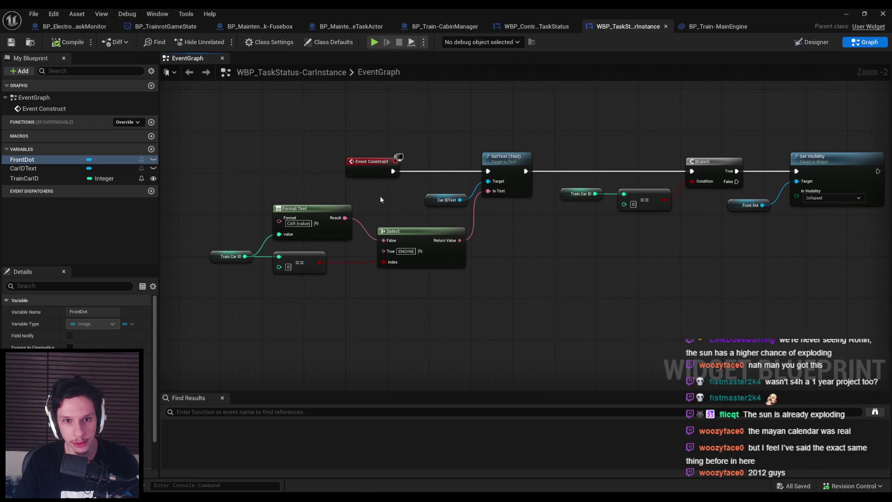
pyautogui.scroll(-2, 381, 199)
pyautogui.scroll(2, 360, 211)
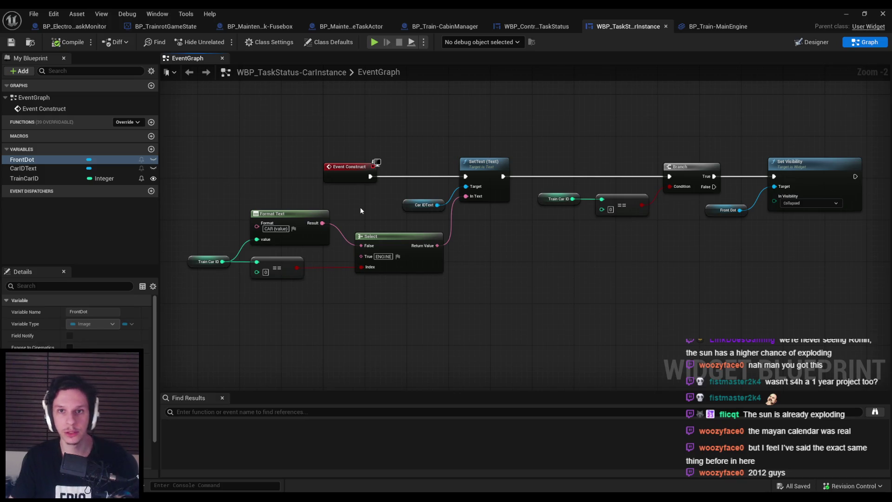
pyautogui.click(530, 26)
pyautogui.scroll(-2, 338, 140)
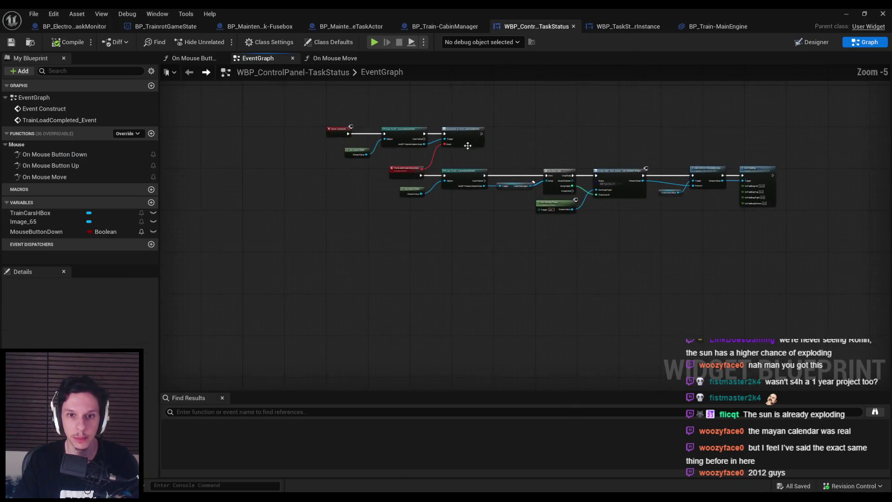
pyautogui.scroll(2, 434, 157)
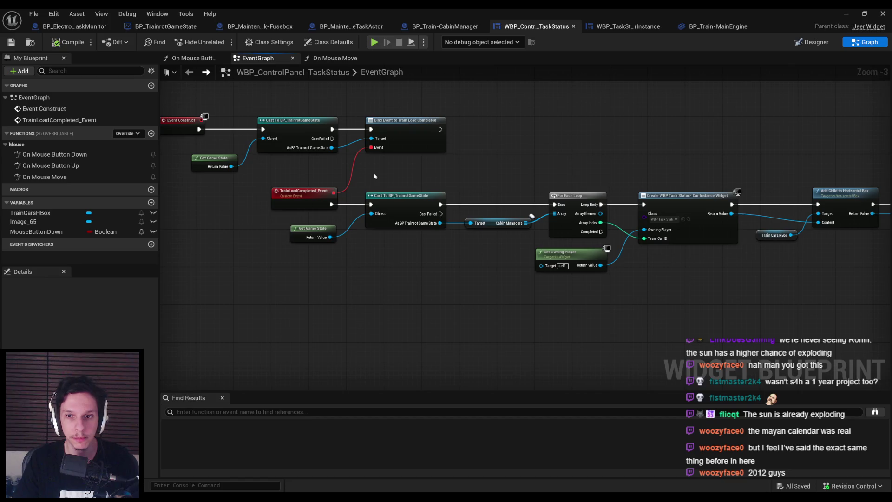
# - Add a Set Timer by Event node after the Train Load Completed Bind Event
pyautogui.scroll(-1, 374, 176)
pyautogui.moveTo(736, 259); pyautogui.dragTo(236, 221)
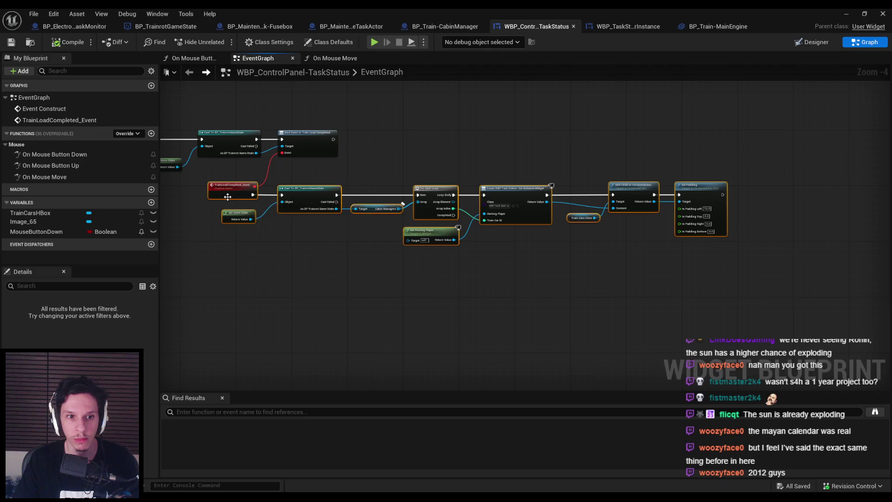
pyautogui.scroll(2, 227, 197)
pyautogui.scroll(-2, 267, 166)
pyautogui.moveTo(251, 159); pyautogui.dragTo(834, 269)
pyautogui.scroll(2, 355, 119)
pyautogui.moveTo(357, 118); pyautogui.dragTo(409, 122)
pyautogui.write('set timer')
pyautogui.press('Return')
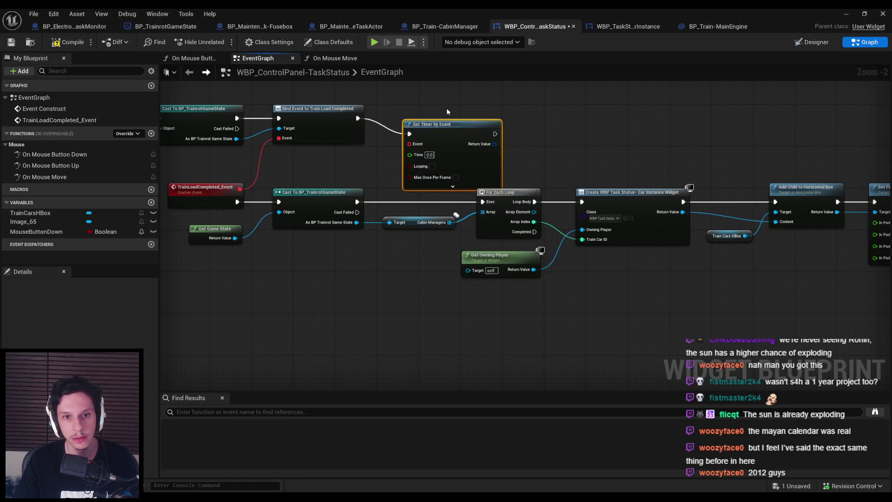
pyautogui.click(445, 115)
# - Add a custom event named UpdateMaintenanceTaskCars
pyautogui.scroll(-2, 325, 163)
pyautogui.moveTo(714, 146); pyautogui.dragTo(214, 226)
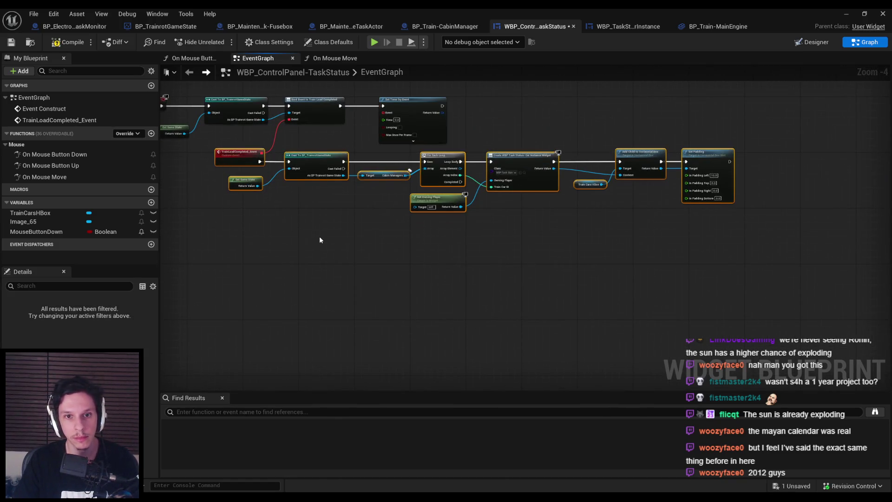
pyautogui.moveTo(314, 236); pyautogui.dragTo(500, 250)
pyautogui.rightClick(340, 264)
pyautogui.write('custom')
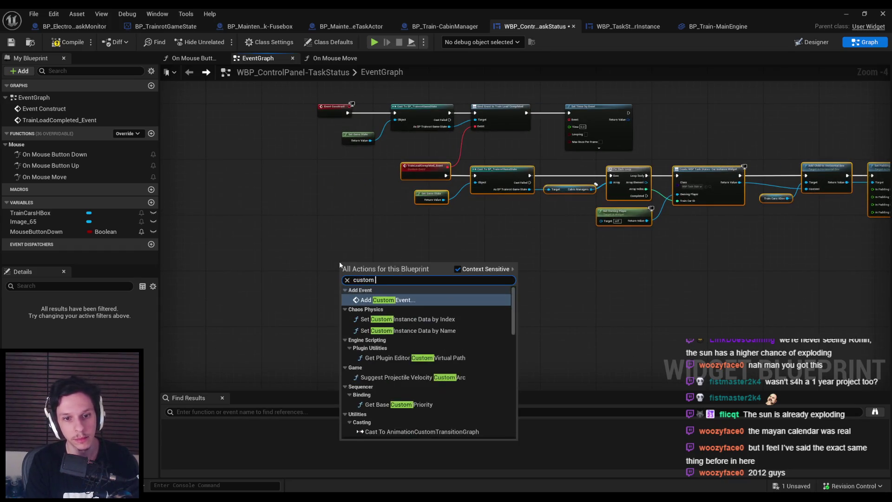
pyautogui.press('Return')
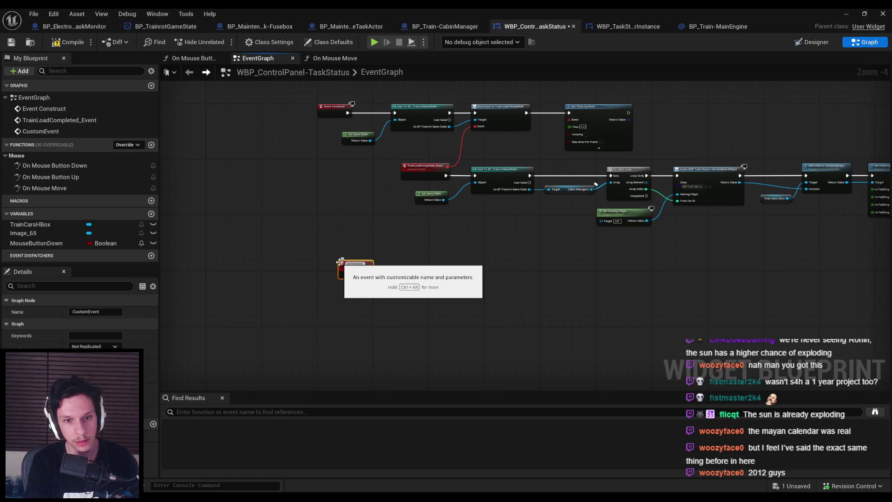
pyautogui.press('Return')
pyautogui.scroll(2, 562, 112)
# - Wire a Create Event bound to UpdateMaintenanceTaskCars into the timer's Event input
pyautogui.moveTo(570, 132); pyautogui.dragTo(540, 164)
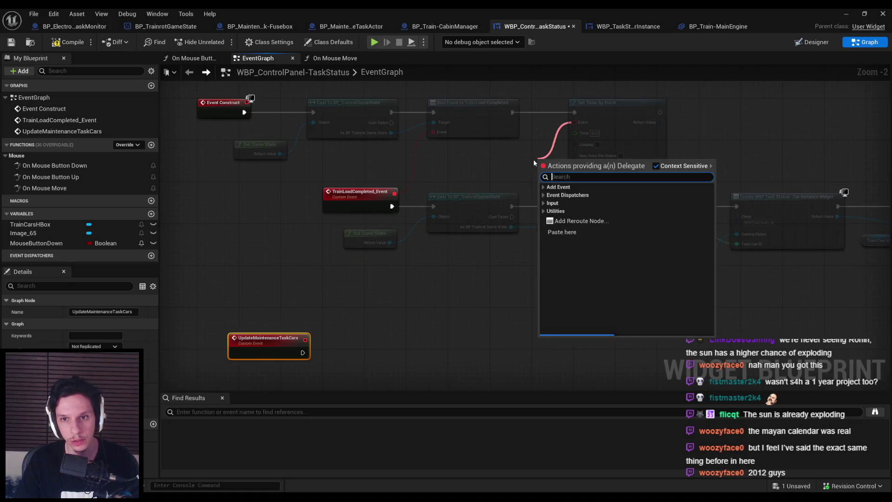
pyautogui.write('create')
pyautogui.press('Return')
pyautogui.click(495, 180)
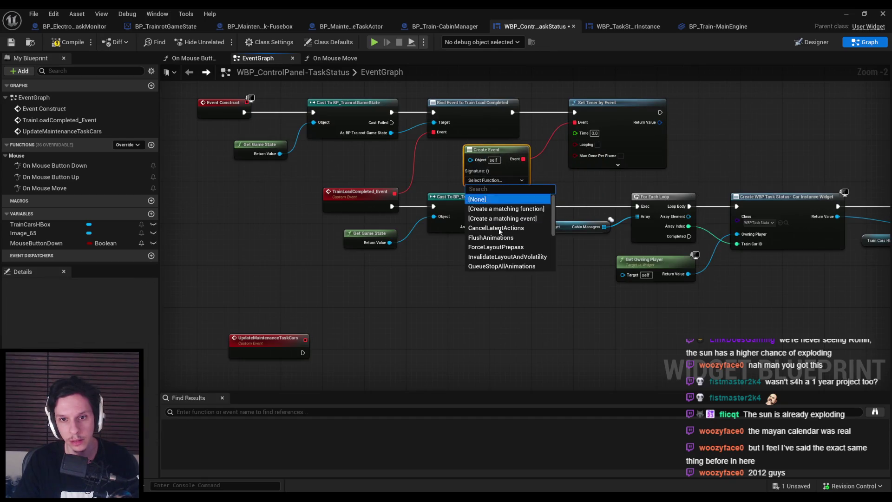
pyautogui.scroll(-5, 507, 246)
pyautogui.write('update')
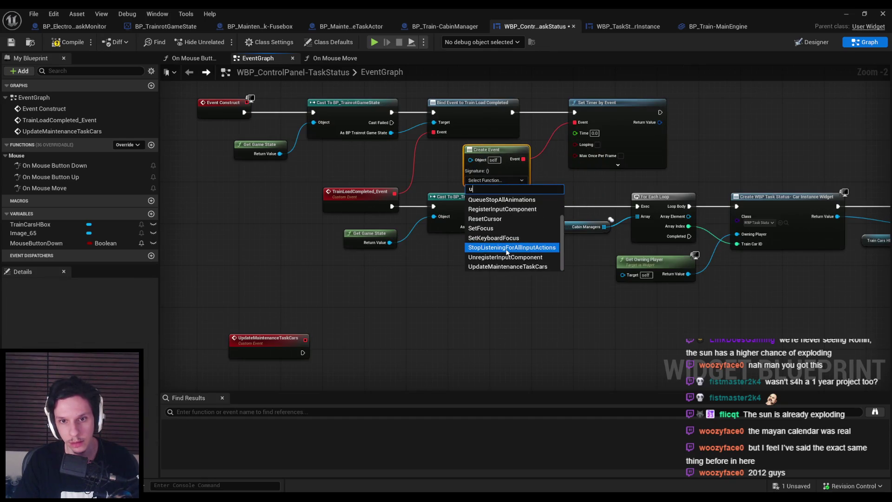
pyautogui.press('Return')
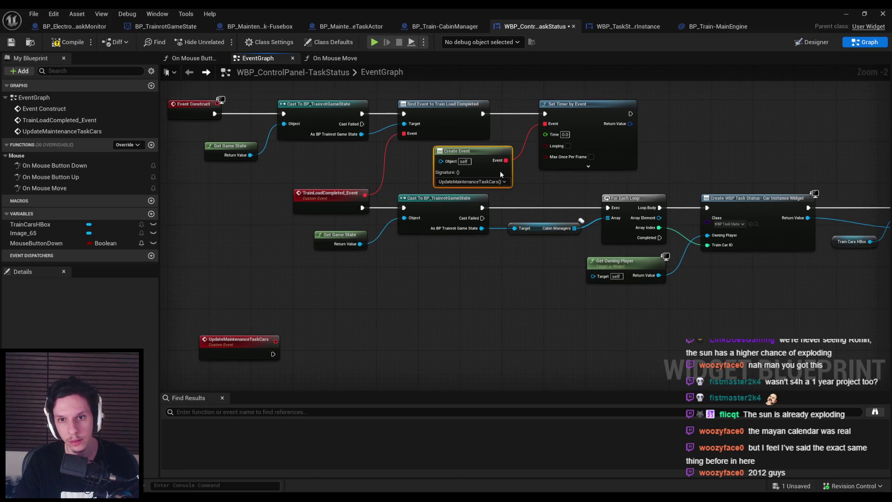
pyautogui.write('1')
# - Set the timer's Time to 2.0 and make it looping
pyautogui.click(554, 176)
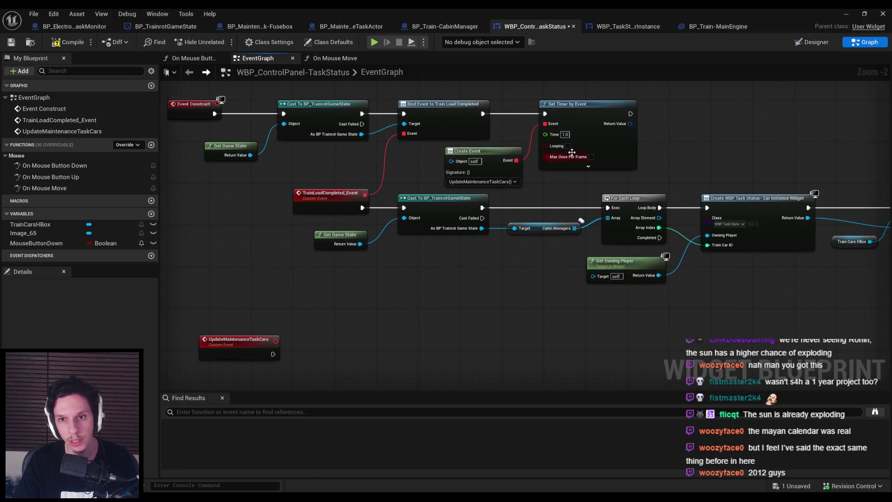
pyautogui.scroll(2, 521, 246)
pyautogui.scroll(-1, 535, 154)
pyautogui.click(542, 148)
pyautogui.write('2')
pyautogui.press('Return')
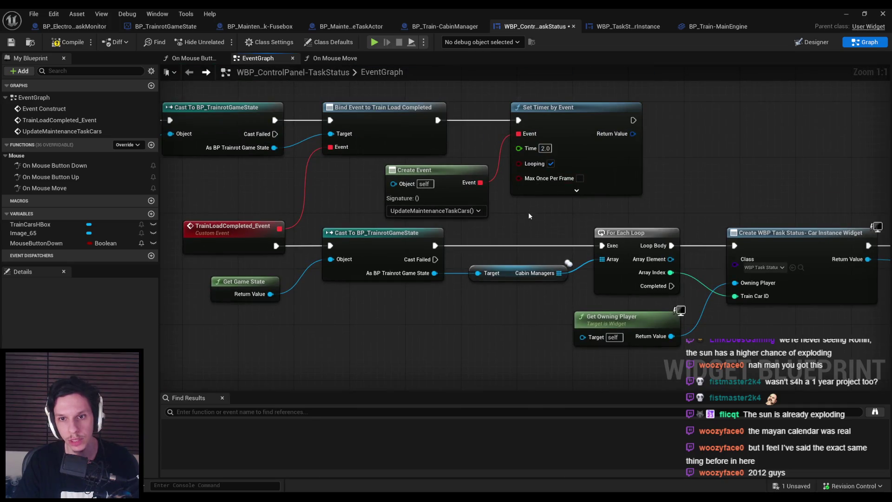
pyautogui.scroll(-2, 547, 161)
pyautogui.scroll(-2, 547, 161)
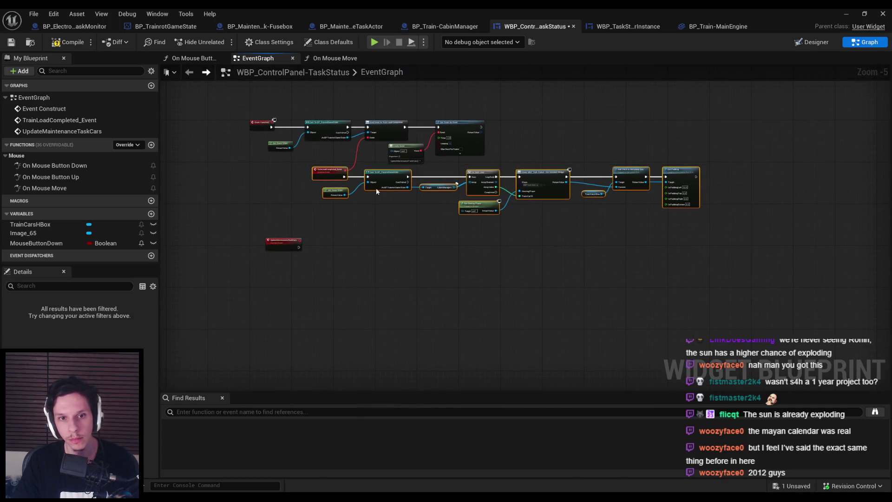
# - Shift the Set Timer by Event and Create Event nodes right, then compile and save
pyautogui.scroll(1, 451, 194)
pyautogui.scroll(1, 472, 168)
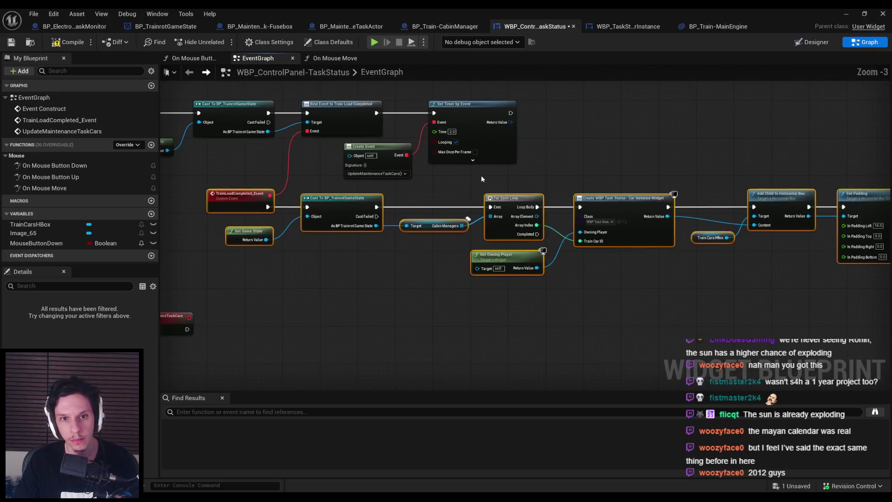
pyautogui.moveTo(465, 104); pyautogui.dragTo(530, 103)
pyautogui.moveTo(390, 154)
pyautogui.mouseDown()
pyautogui.moveTo(456, 134)
pyautogui.moveTo(442, 149)
pyautogui.mouseUp()
pyautogui.press('F7')
pyautogui.hotkey('ctrl', 's')
# - Move the UpdateMaintenanceTaskCars event below the other nodes and save the widget blueprint
pyautogui.click(341, 159)
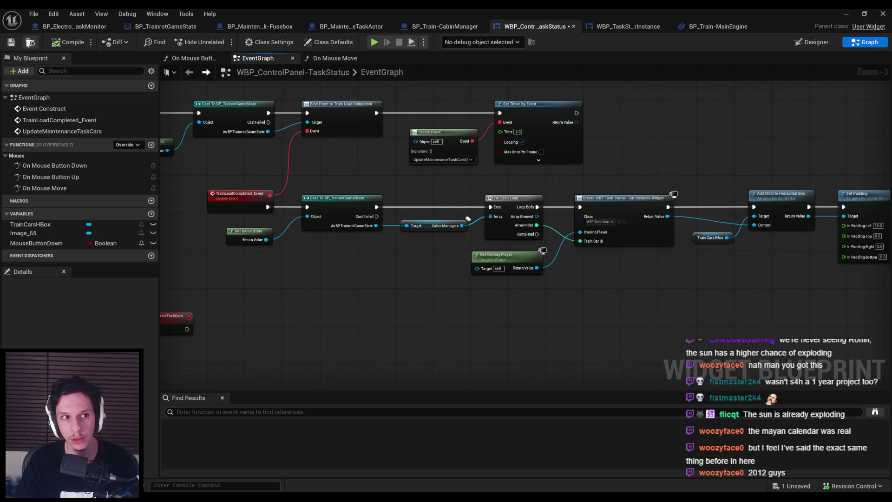
pyautogui.moveTo(313, 245); pyautogui.dragTo(395, 280)
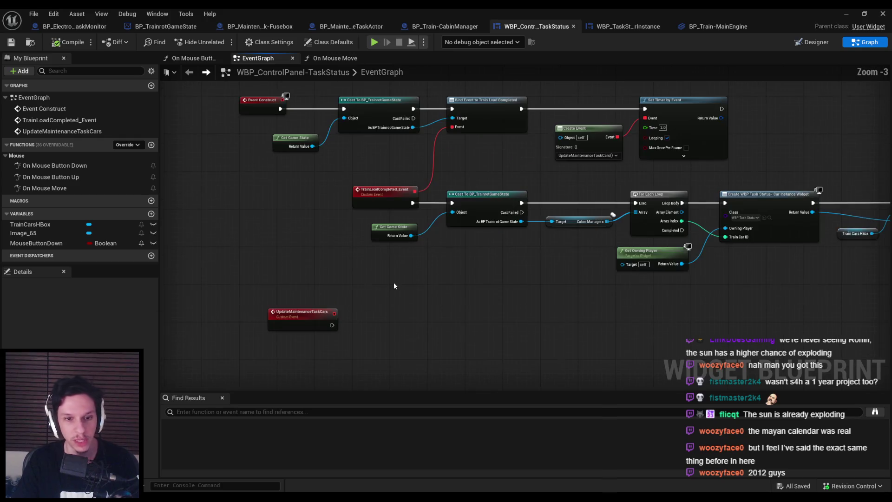
pyautogui.moveTo(313, 295)
pyautogui.mouseDown()
pyautogui.moveTo(344, 286)
pyautogui.moveTo(322, 297)
pyautogui.mouseUp()
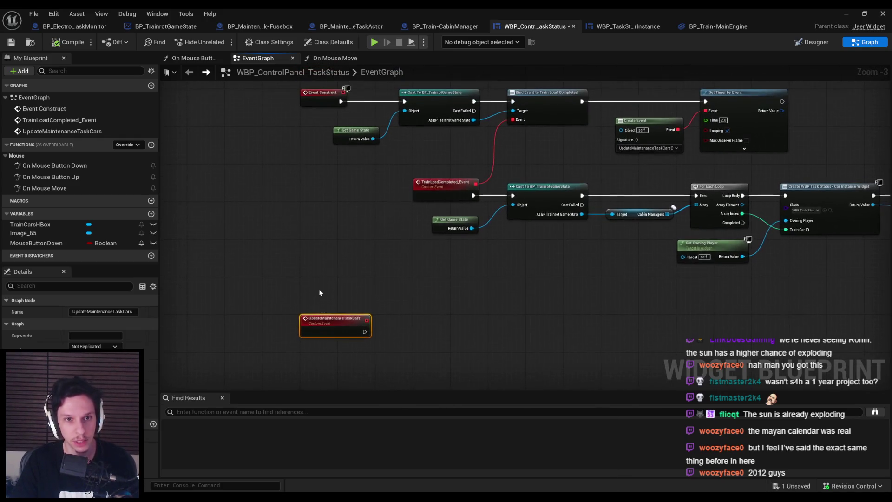
pyautogui.click(283, 288)
pyautogui.click(11, 42)
# - Copy the Get Game State and Cast To BP_TrainrotGameState nodes and paste them near UpdateMaintenanceTaskCars
pyautogui.moveTo(289, 210); pyautogui.dragTo(228, 146)
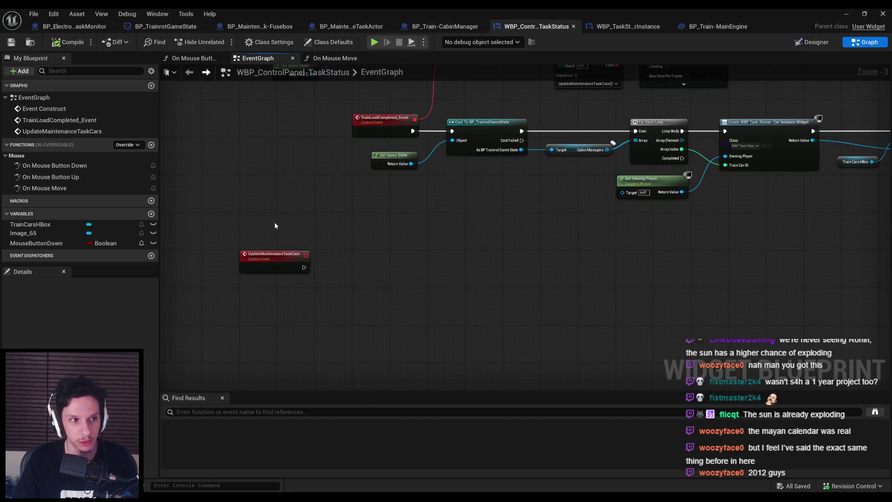
pyautogui.scroll(1, 279, 219)
pyautogui.scroll(-1, 347, 229)
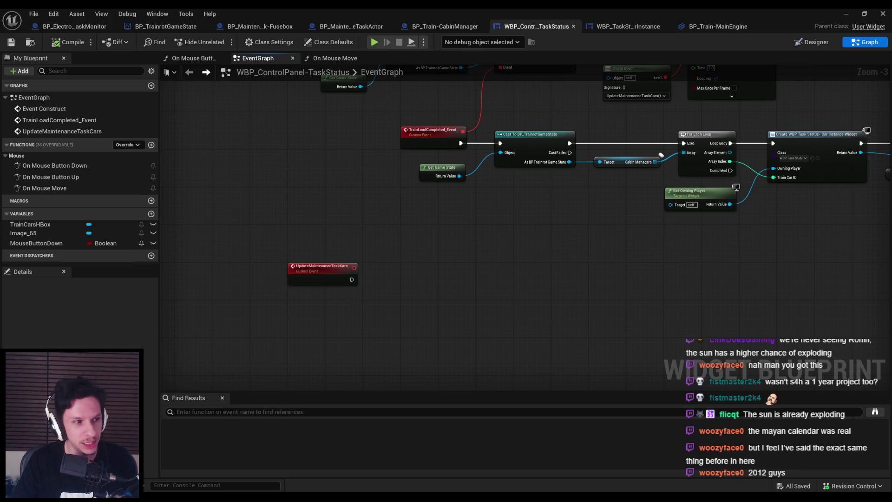
pyautogui.scroll(-1, 341, 225)
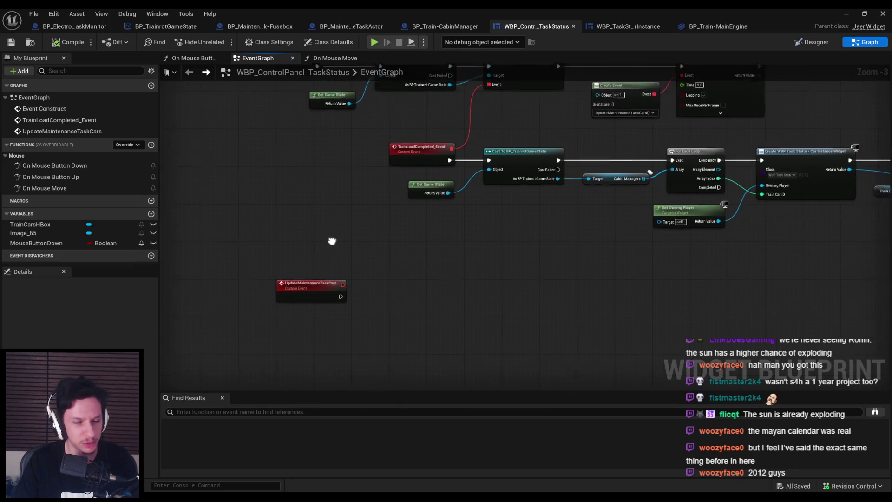
pyautogui.scroll(1, 329, 205)
pyautogui.scroll(-1, 329, 209)
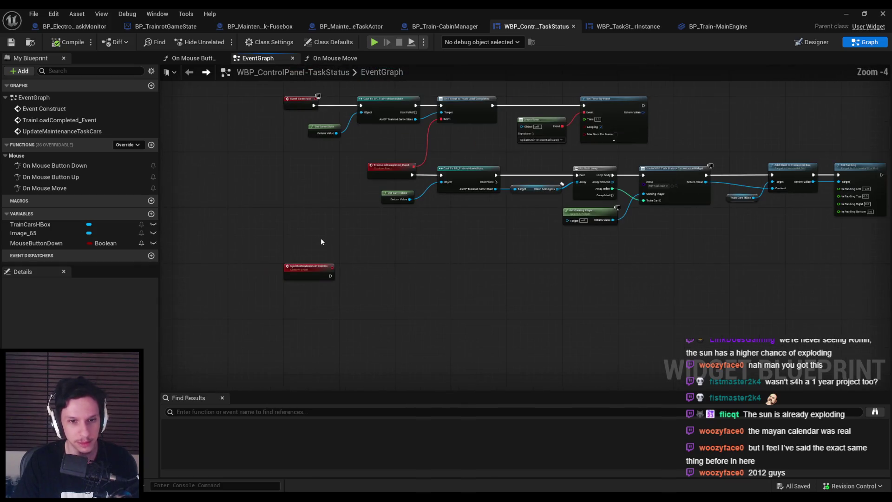
pyautogui.scroll(2, 384, 258)
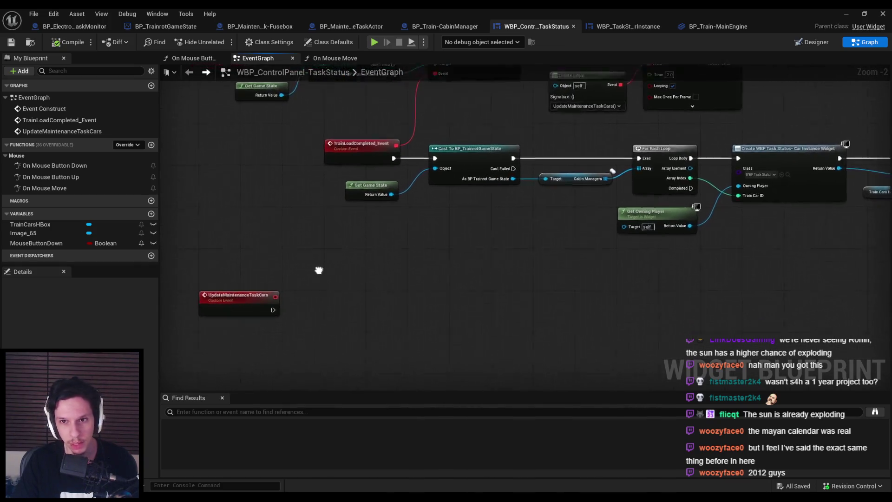
pyautogui.scroll(-1, 395, 243)
pyautogui.moveTo(453, 249)
pyautogui.mouseDown()
pyautogui.moveTo(405, 205)
pyautogui.moveTo(367, 200)
pyautogui.mouseUp()
pyautogui.hotkey('ctrl', 'c')
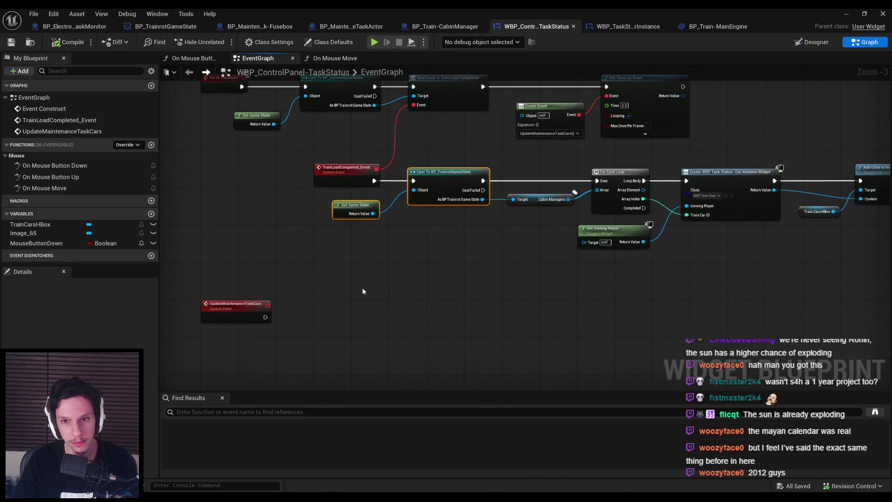
pyautogui.hotkey('ctrl', 'v')
# - Wire UpdateMaintenanceTaskCars into the pasted Cast node and line up the pasted nodes
pyautogui.moveTo(365, 295); pyautogui.dragTo(322, 289)
pyautogui.moveTo(395, 285); pyautogui.dragTo(400, 281)
pyautogui.moveTo(312, 318); pyautogui.dragTo(302, 317)
pyautogui.scroll(2, 424, 348)
pyautogui.moveTo(352, 274); pyautogui.dragTo(395, 292)
# - Get Train Maintenance Tasks from the cast game state and add an array LENGTH node
pyautogui.write('maintenance')
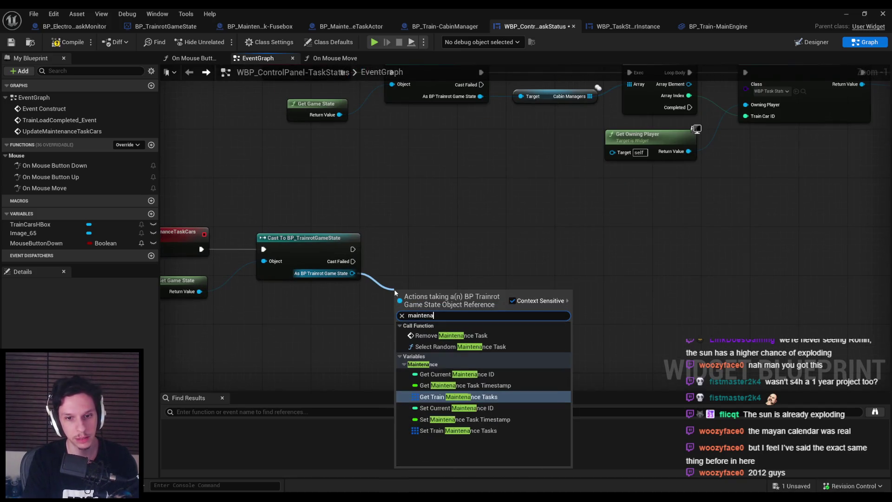
pyautogui.click(463, 401)
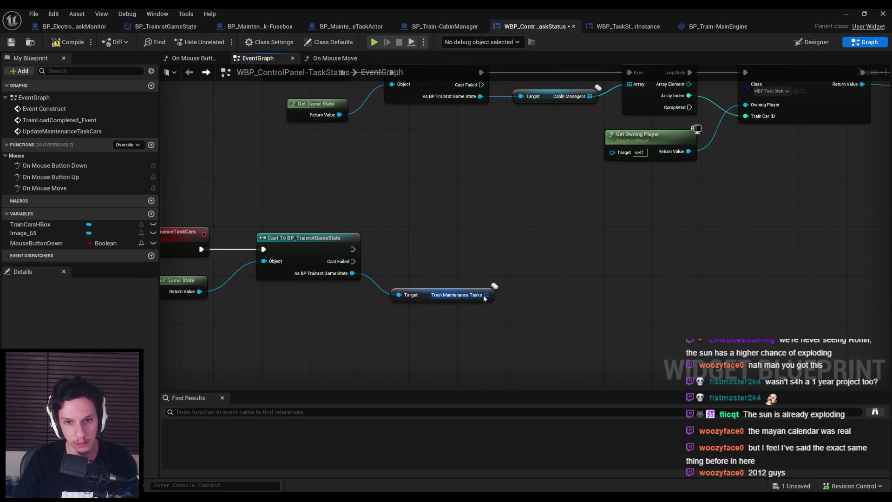
pyautogui.moveTo(486, 295); pyautogui.dragTo(505, 300)
pyautogui.write('length')
pyautogui.press('Return')
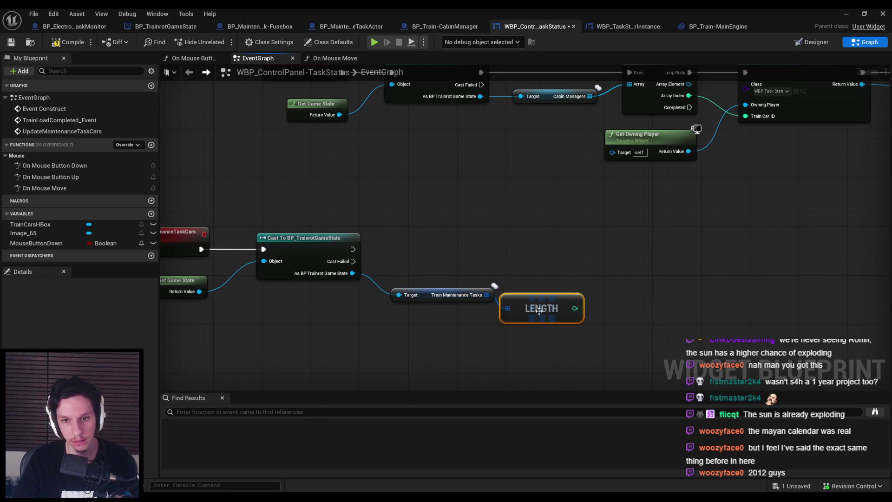
pyautogui.scroll(-1, 604, 288)
pyautogui.moveTo(325, 328)
pyautogui.mouseDown()
pyautogui.moveTo(483, 258)
pyautogui.moveTo(589, 253)
pyautogui.mouseUp()
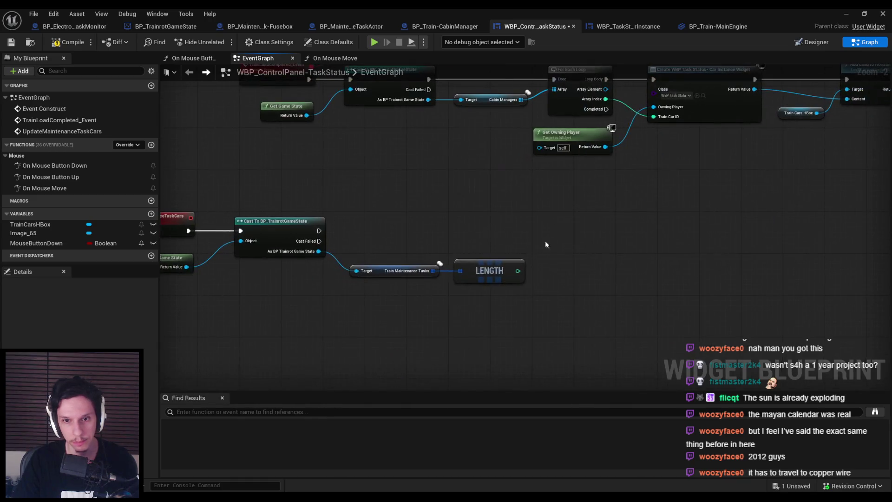
# - Print the task count with a Print String node run after the cast, then save
pyautogui.rightClick(551, 243)
pyautogui.write('print string')
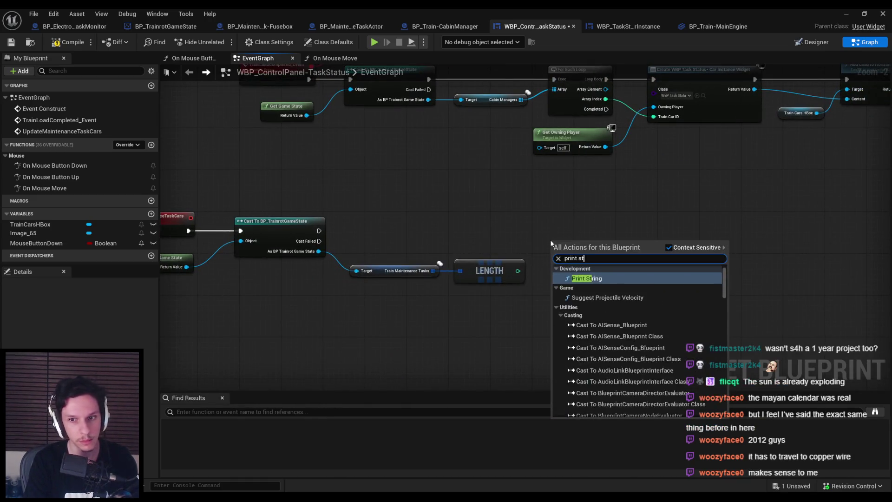
pyautogui.press('Return')
pyautogui.moveTo(555, 251)
pyautogui.mouseDown()
pyautogui.moveTo(319, 230)
pyautogui.moveTo(595, 231)
pyautogui.mouseUp()
pyautogui.moveTo(552, 259); pyautogui.dragTo(571, 242)
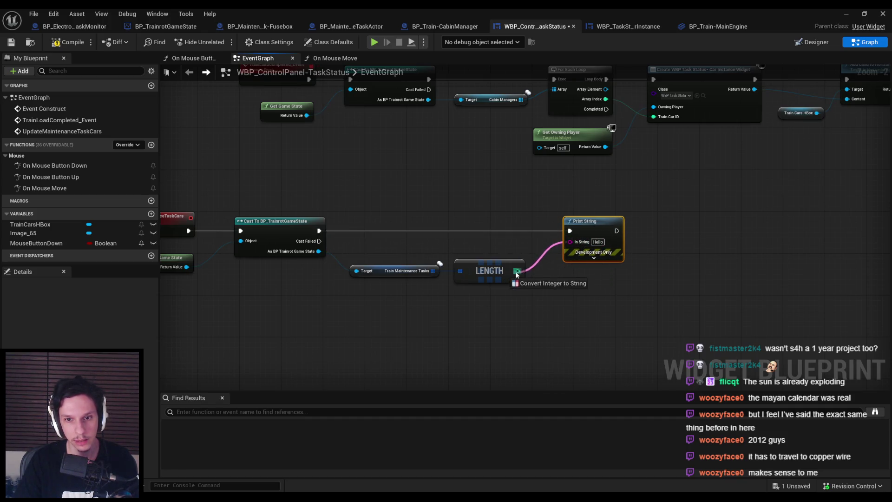
pyautogui.hotkey('ctrl', 's')
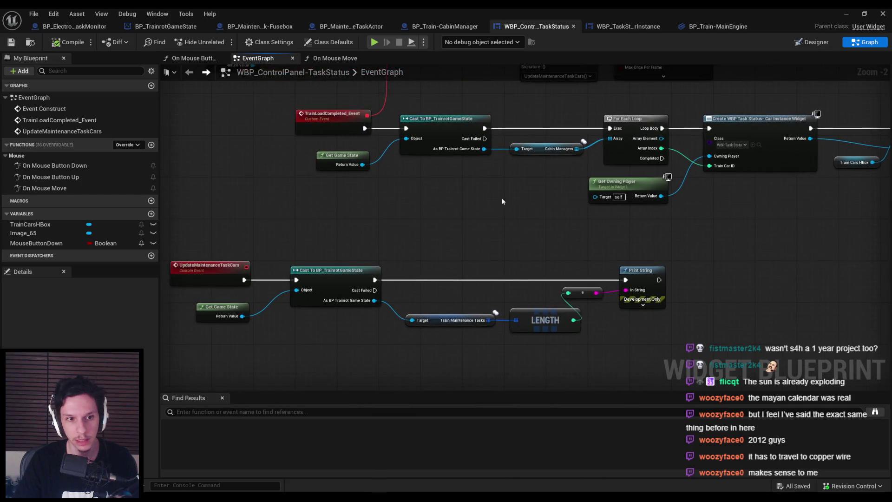
pyautogui.click(846, 16)
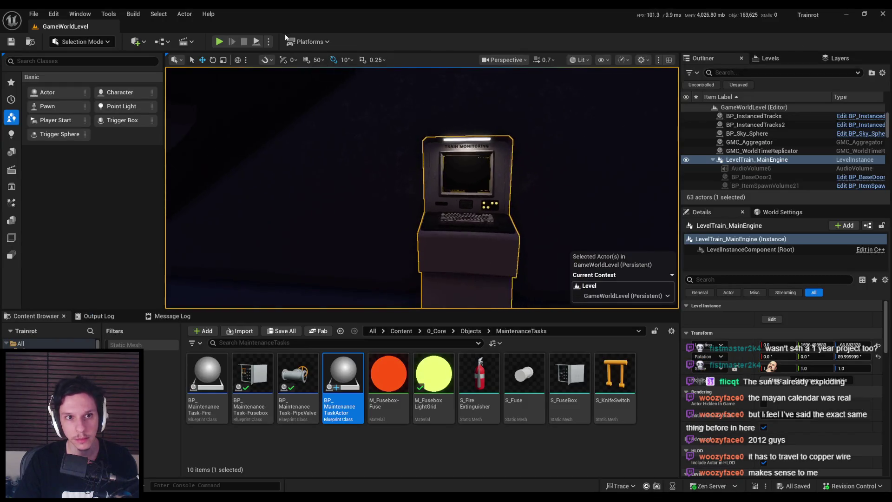
# - Start a three-player Play session from the Play options menu
pyautogui.click(269, 41)
pyautogui.click(307, 86)
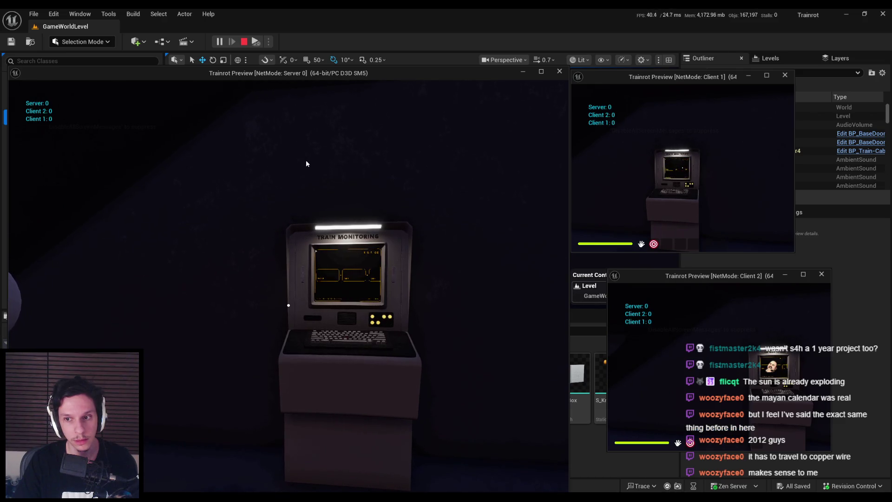
# - Stop the play session and shift the timer and lower nodes right to make room
pyautogui.moveTo(274, 280)
pyautogui.press('Escape')
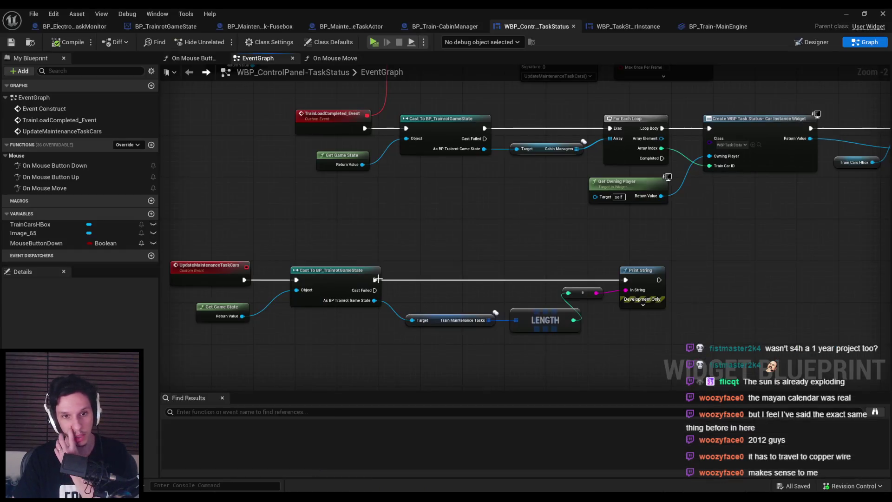
pyautogui.moveTo(689, 352)
pyautogui.mouseDown()
pyautogui.moveTo(288, 290)
pyautogui.moveTo(195, 291)
pyautogui.mouseUp()
pyautogui.moveTo(336, 284)
pyautogui.mouseDown()
pyautogui.moveTo(431, 283)
pyautogui.moveTo(412, 283)
pyautogui.mouseUp()
pyautogui.moveTo(408, 167); pyautogui.dragTo(560, 177)
pyautogui.moveTo(240, 179)
pyautogui.mouseDown()
pyautogui.moveTo(464, 193)
pyautogui.moveTo(517, 183)
pyautogui.mouseUp()
# - Add a Branch after Bind Event, removing a mistakenly placed Get Owning Local Player node
pyautogui.write('branch')
pyautogui.press('Return')
pyautogui.rightClick(423, 239)
pyautogui.write('get owning player')
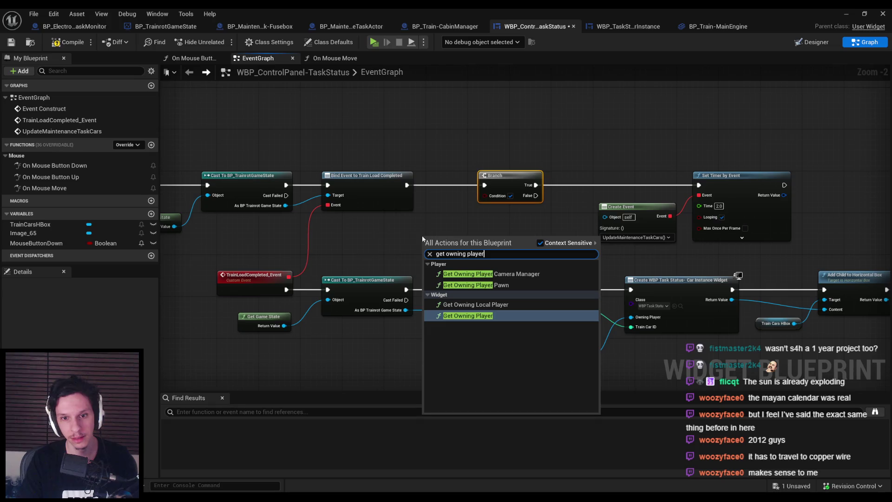
pyautogui.press('Up')
pyautogui.press('Return')
pyautogui.scroll(2, 474, 241)
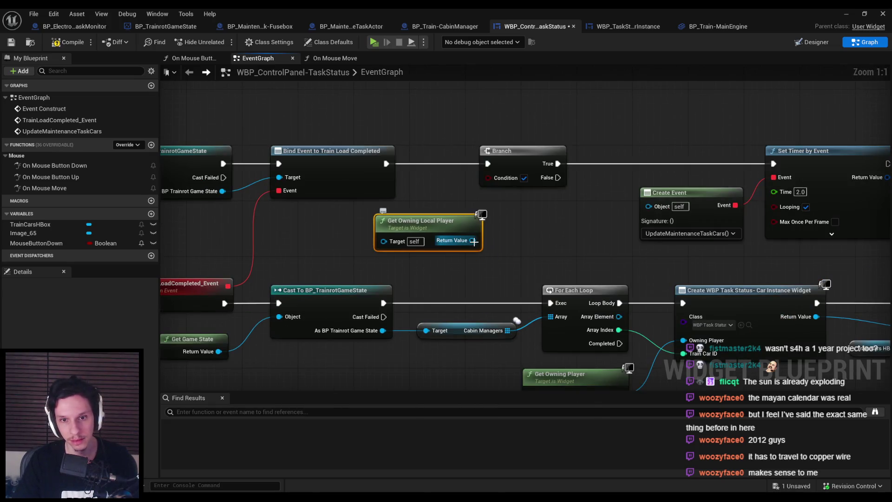
pyautogui.press('Delete')
# - Feed Get Owning Player == Get Player Controller into the Branch condition
pyautogui.rightClick(424, 219)
pyautogui.write('get owning player')
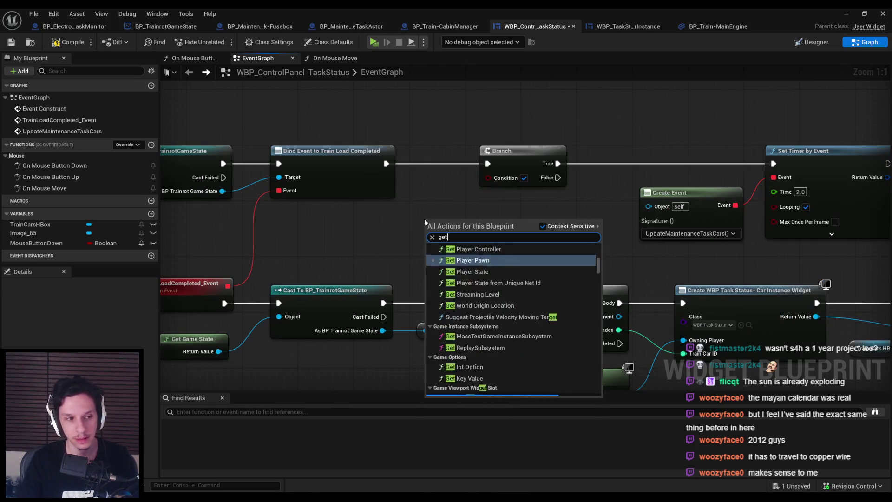
pyautogui.press('Return')
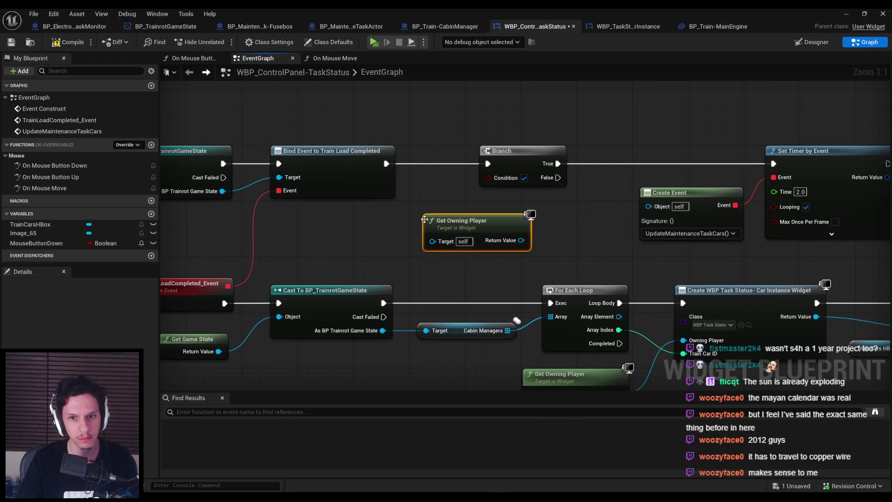
pyautogui.moveTo(493, 220)
pyautogui.mouseDown()
pyautogui.moveTo(525, 232)
pyautogui.moveTo(481, 265)
pyautogui.moveTo(388, 241)
pyautogui.mouseUp()
pyautogui.write('create event')
pyautogui.click(556, 261)
pyautogui.write('get player controller')
pyautogui.press('Return')
pyautogui.moveTo(576, 241)
pyautogui.mouseDown()
pyautogui.moveTo(584, 242)
pyautogui.moveTo(489, 177)
pyautogui.mouseUp()
# - Rearrange the Branch, timer and comparison nodes, then compile and save the widget blueprint
pyautogui.scroll(-2, 569, 201)
pyautogui.moveTo(411, 165); pyautogui.dragTo(608, 142)
pyautogui.moveTo(467, 156); pyautogui.dragTo(514, 155)
pyautogui.moveTo(487, 226); pyautogui.dragTo(312, 179)
pyautogui.moveTo(439, 217); pyautogui.dragTo(460, 207)
pyautogui.moveTo(660, 222)
pyautogui.mouseDown()
pyautogui.moveTo(512, 149)
pyautogui.moveTo(523, 148)
pyautogui.mouseUp()
pyautogui.click(534, 116)
pyautogui.click(67, 42)
pyautogui.click(11, 42)
pyautogui.click(846, 15)
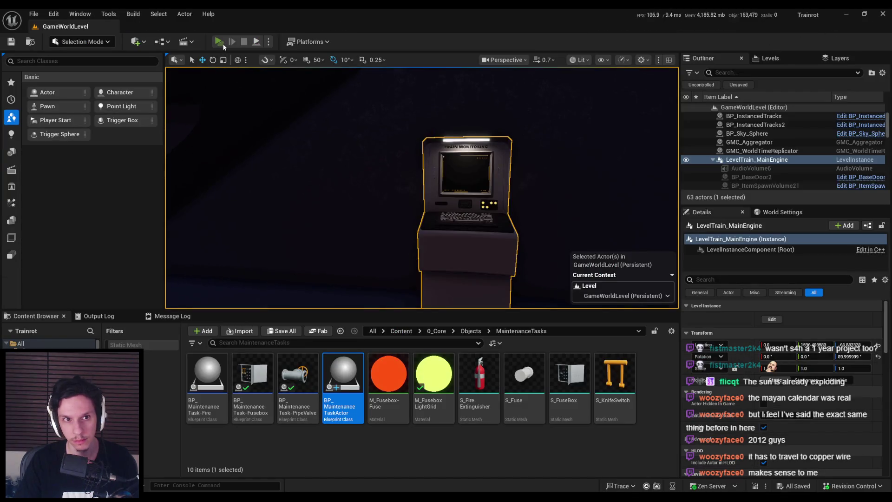
# - Run the multiplayer preview and walk Client 1 forward while the task count rises to 2
pyautogui.click(221, 43)
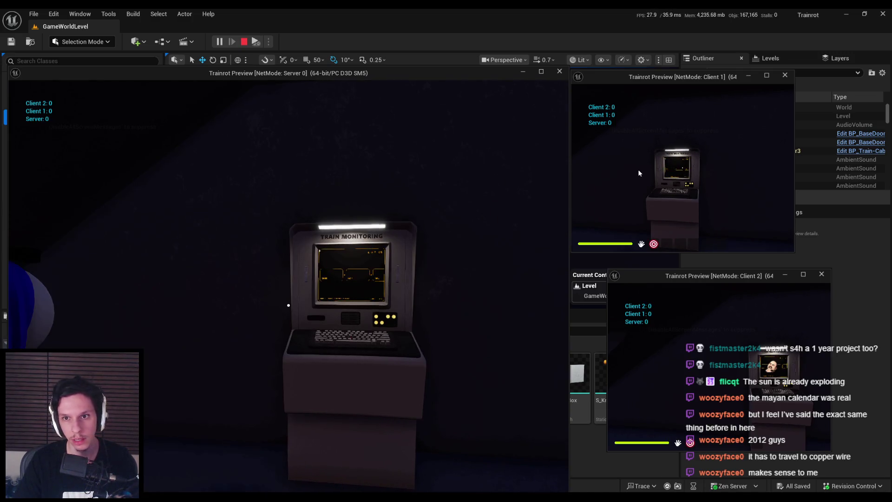
pyautogui.click(639, 173)
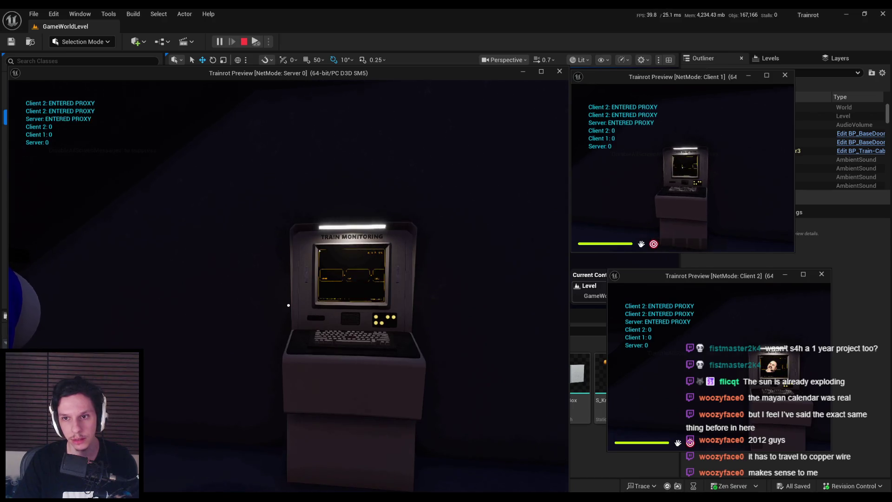
pyautogui.press('w')
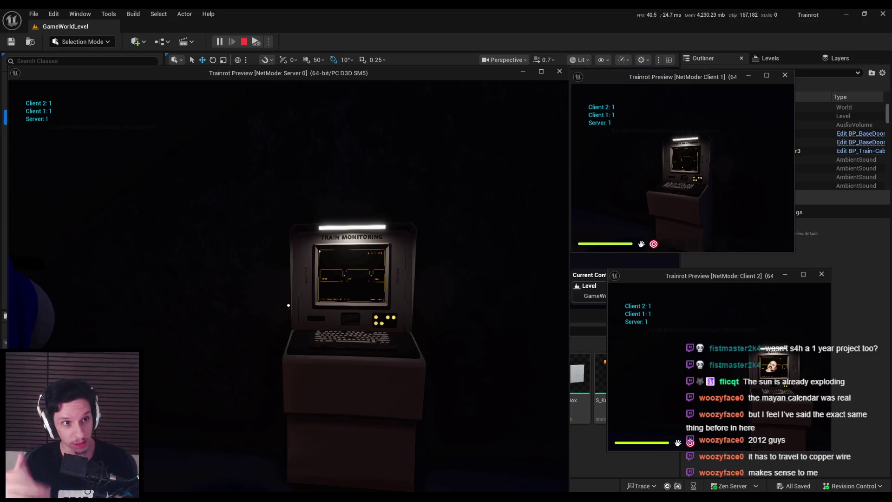
pyautogui.press('super')
pyautogui.click(379, 237)
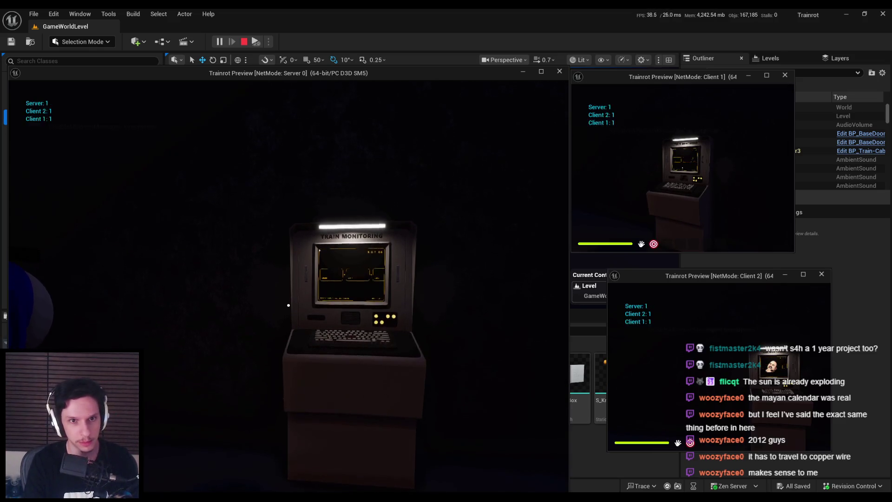
pyautogui.click(378, 237)
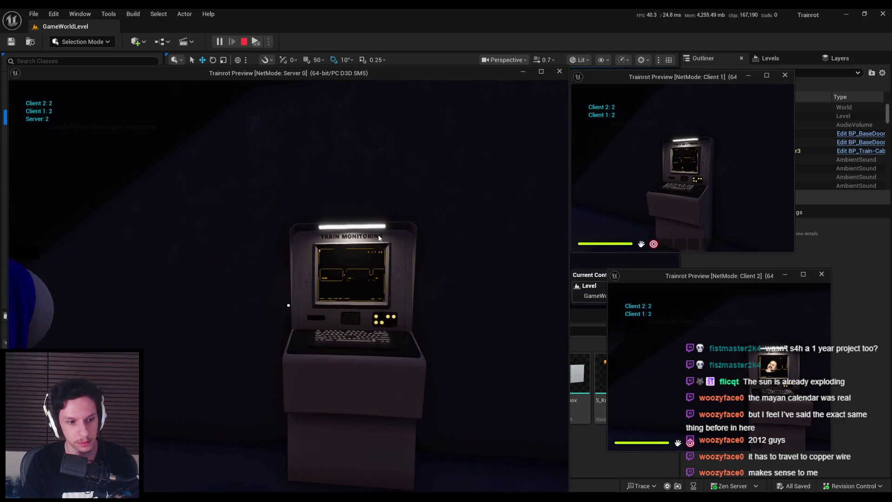
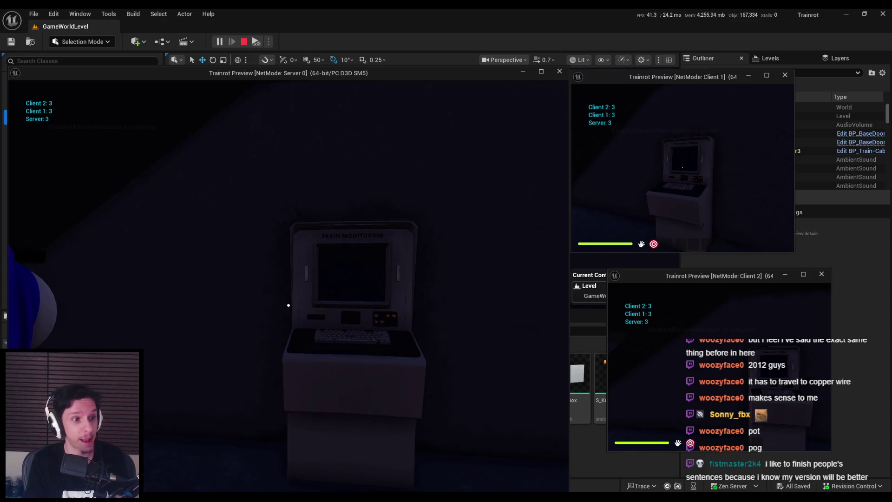
# - End the playtest and delete the Print String debug nodes from UpdateMaintenanceTaskCars
pyautogui.press('Escape')
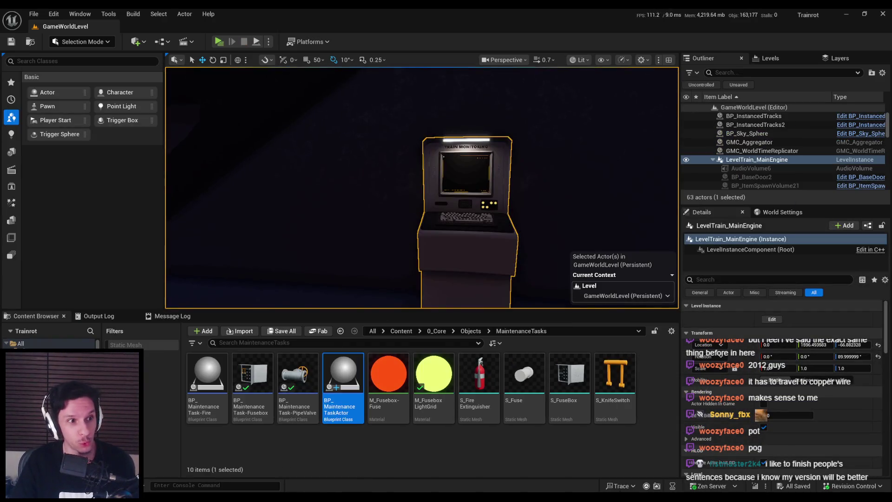
pyautogui.click(303, 476)
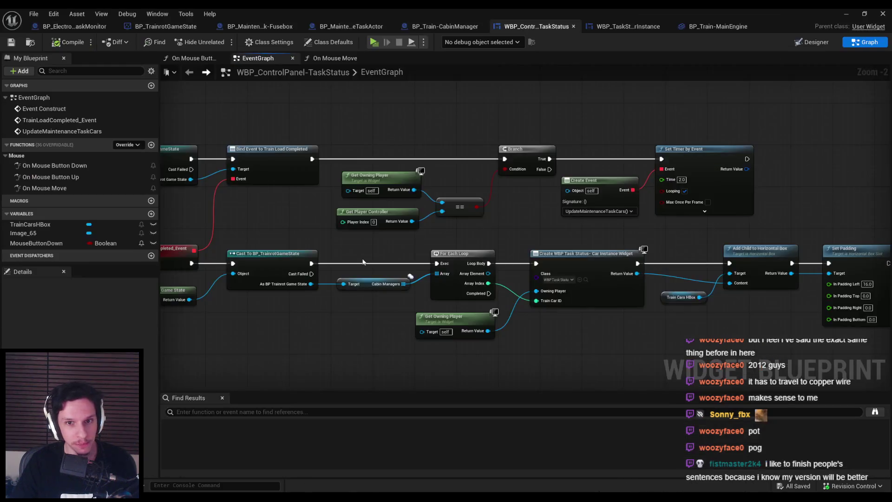
pyautogui.scroll(-1, 511, 236)
pyautogui.moveTo(686, 302)
pyautogui.mouseDown()
pyautogui.moveTo(543, 239)
pyautogui.moveTo(614, 223)
pyautogui.mouseUp()
pyautogui.press('Delete')
pyautogui.moveTo(651, 282); pyautogui.dragTo(578, 225)
pyautogui.press('Delete')
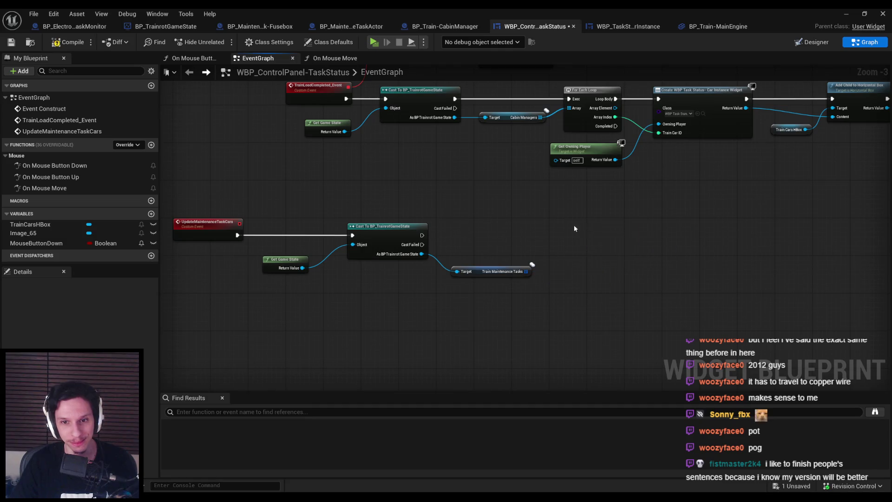
# - Check the Train Maintenance Tasks variable, then compile and save the control panel blueprint
pyautogui.scroll(4, 511, 271)
pyautogui.click(457, 269)
pyautogui.click(436, 297)
pyautogui.click(70, 42)
pyautogui.click(11, 42)
# - Shift the Get Game State node to the right to tidy the graph
pyautogui.scroll(-2, 477, 222)
pyautogui.scroll(-2, 478, 225)
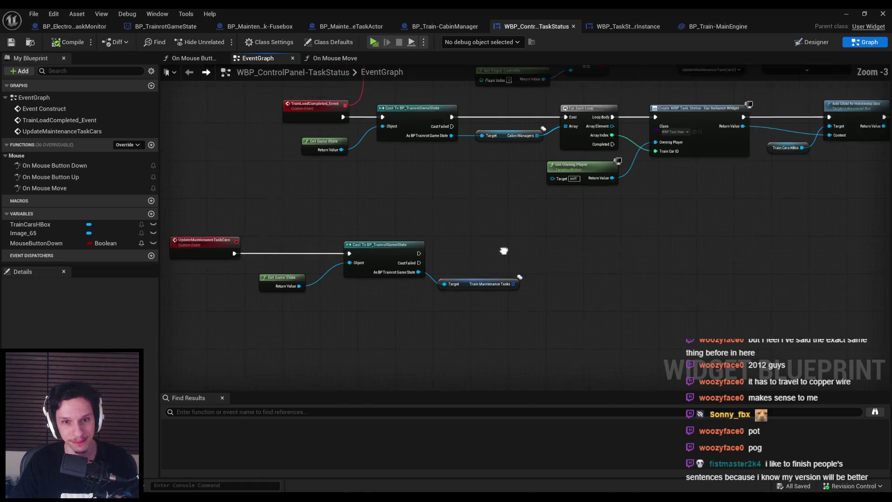
pyautogui.scroll(4, 350, 304)
pyautogui.moveTo(321, 263); pyautogui.dragTo(358, 264)
pyautogui.click(389, 316)
pyautogui.scroll(-2, 389, 316)
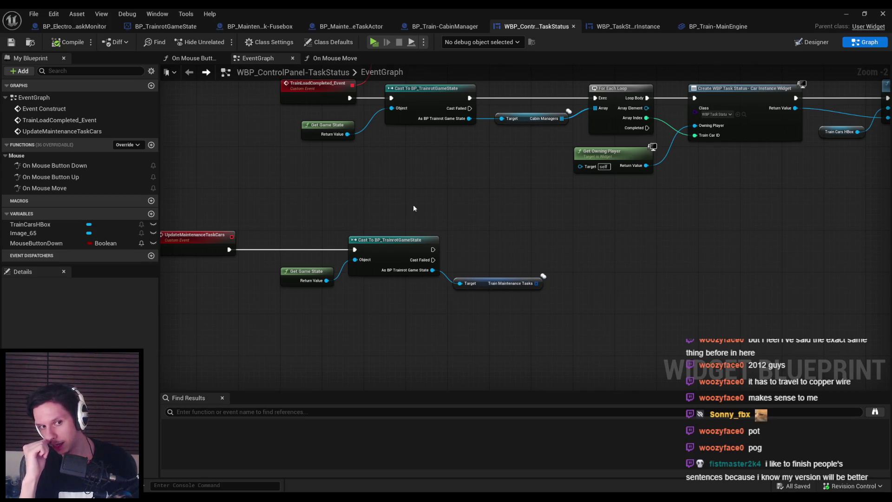
pyautogui.scroll(-1, 353, 216)
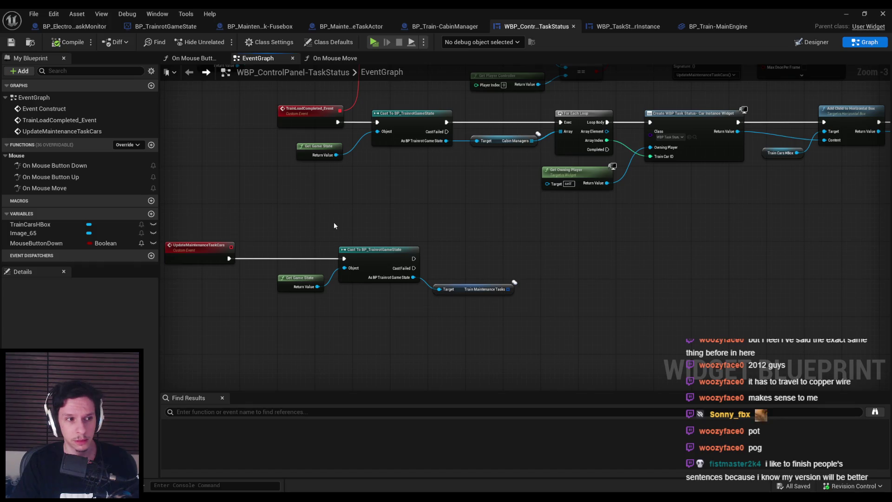
# - Move the three lower event nodes right, save, and go to the car instance widget graph
pyautogui.moveTo(269, 244); pyautogui.dragTo(469, 315)
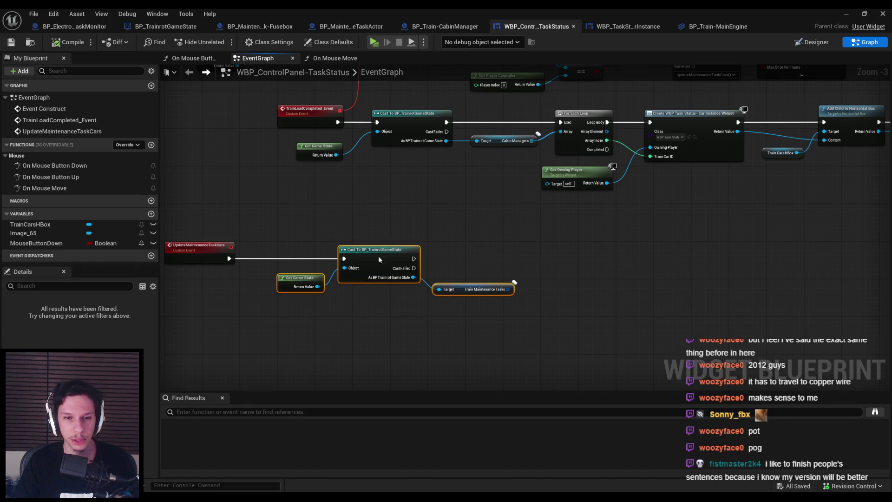
pyautogui.moveTo(376, 255); pyautogui.dragTo(456, 255)
pyautogui.scroll(-2, 312, 338)
pyautogui.scroll(2, 593, 225)
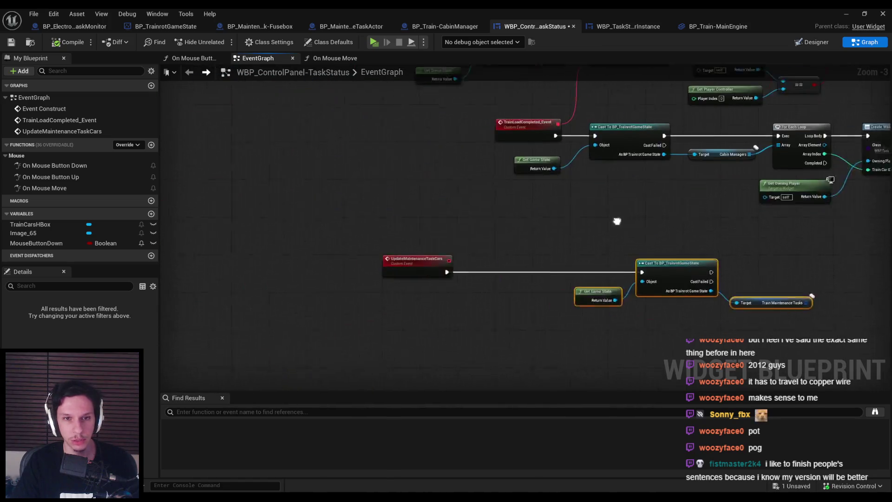
pyautogui.moveTo(524, 221); pyautogui.dragTo(422, 208)
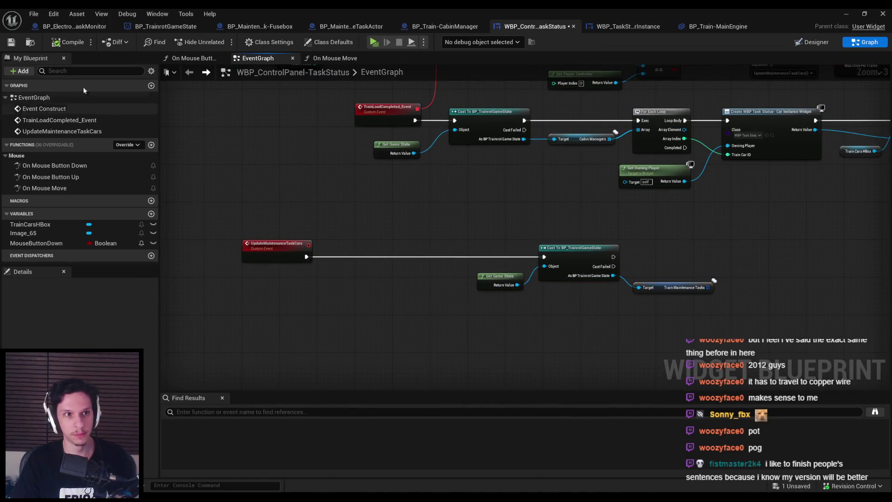
pyautogui.click(10, 42)
pyautogui.click(628, 27)
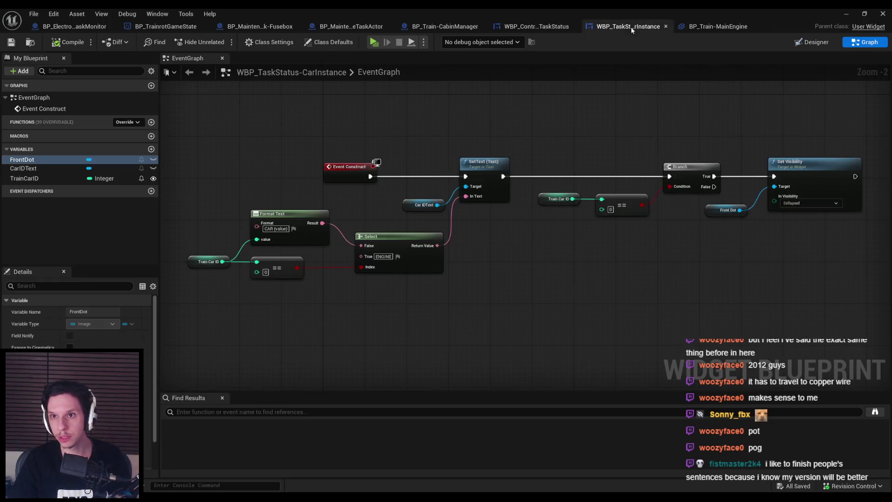
# - Add a SetMaintenanceState function with a Has Problem input and compile the car widget
pyautogui.scroll(-2, 459, 256)
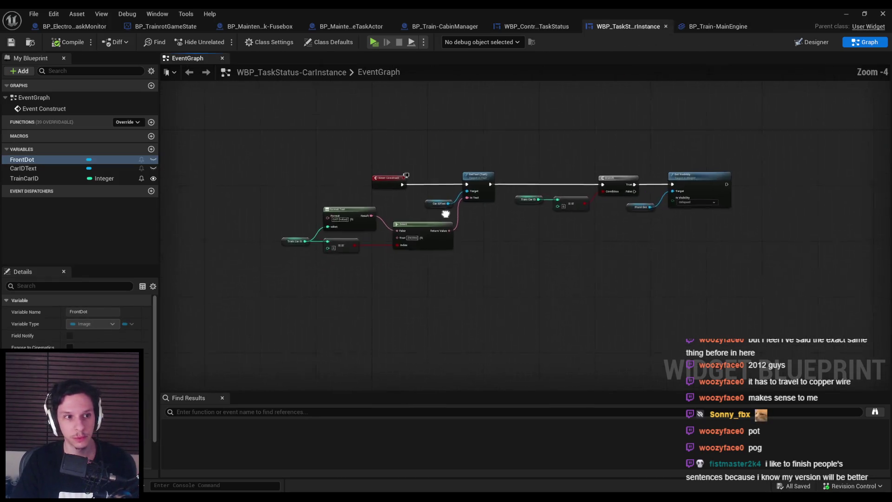
pyautogui.click(151, 122)
pyautogui.write('Set')
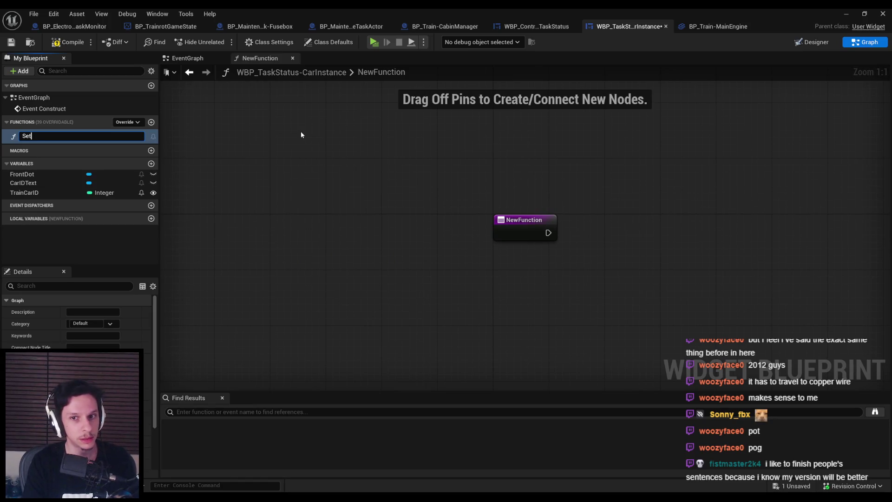
pyautogui.write('Set')
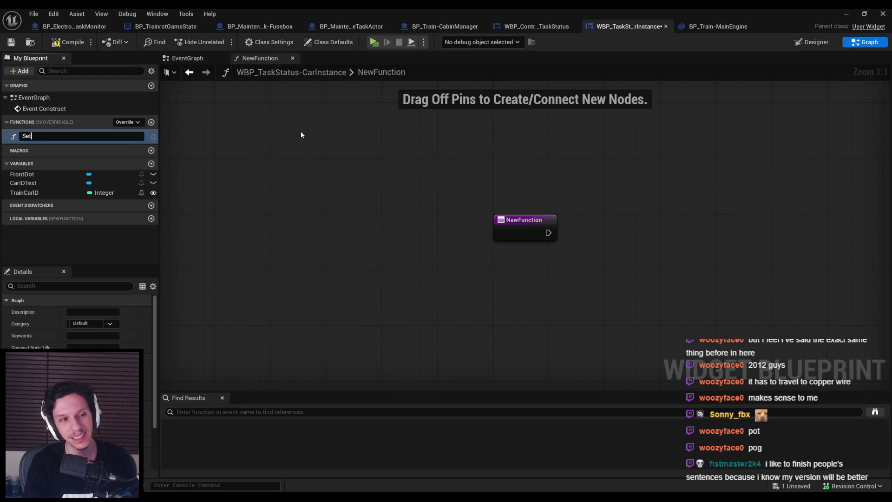
pyautogui.write('ceState')
pyautogui.press('Return')
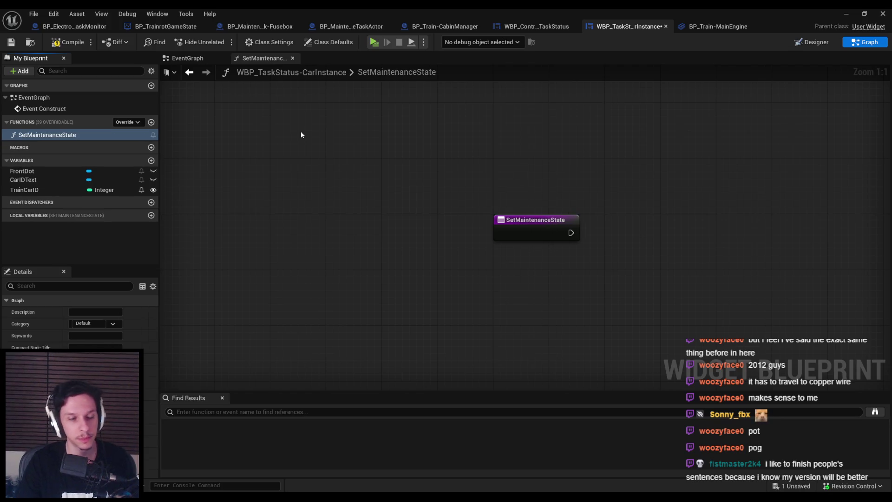
pyautogui.click(146, 460)
pyautogui.scroll(-2, 147, 418)
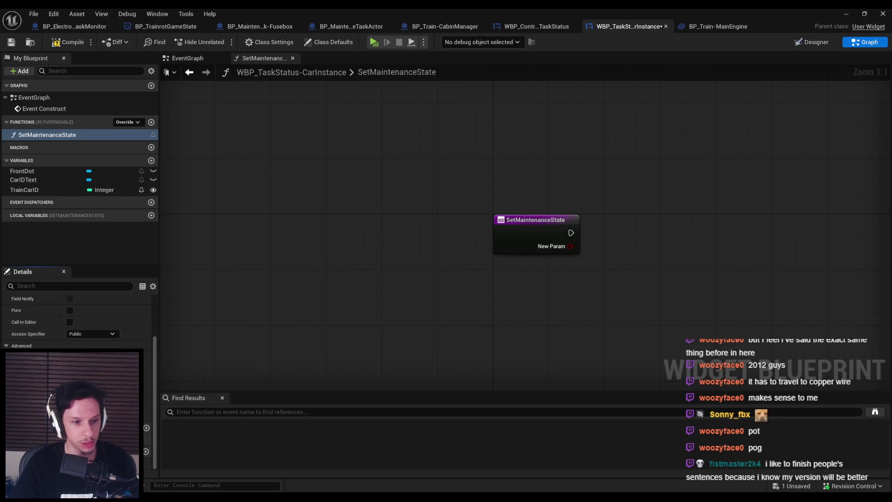
pyautogui.write('Has Problem')
pyautogui.press('Return')
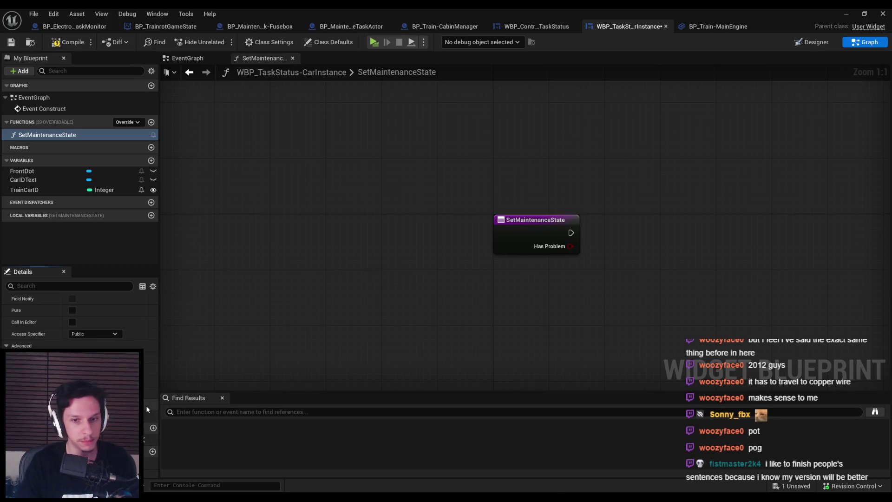
pyautogui.click(56, 42)
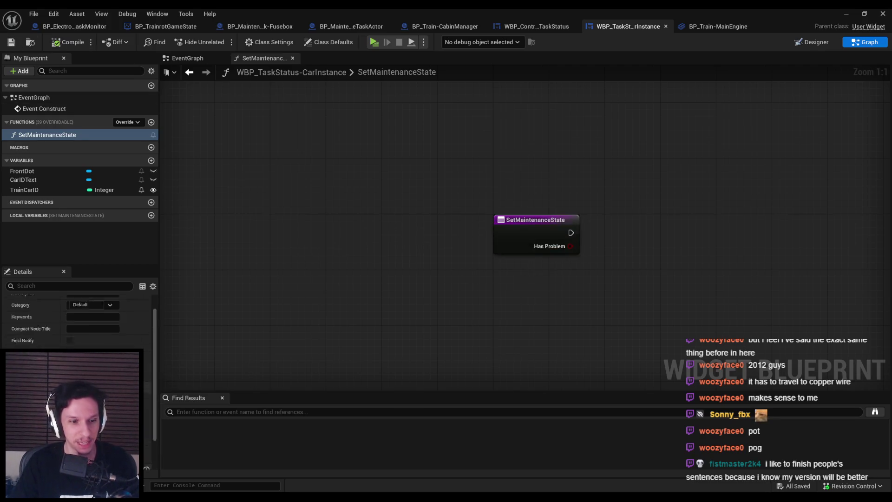
# - Preview a red Color and Opacity tint in Designer, discard it, and return to the function graph
pyautogui.moveTo(476, 329); pyautogui.dragTo(339, 307)
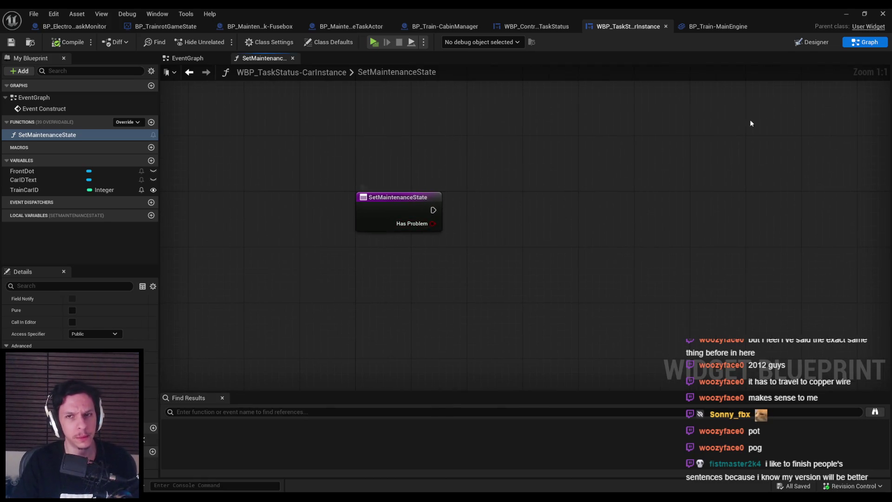
pyautogui.click(814, 43)
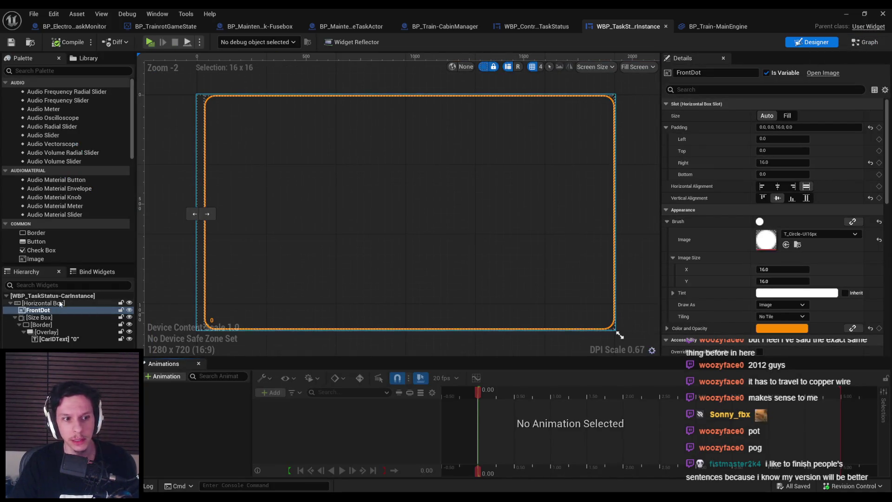
pyautogui.click(581, 209)
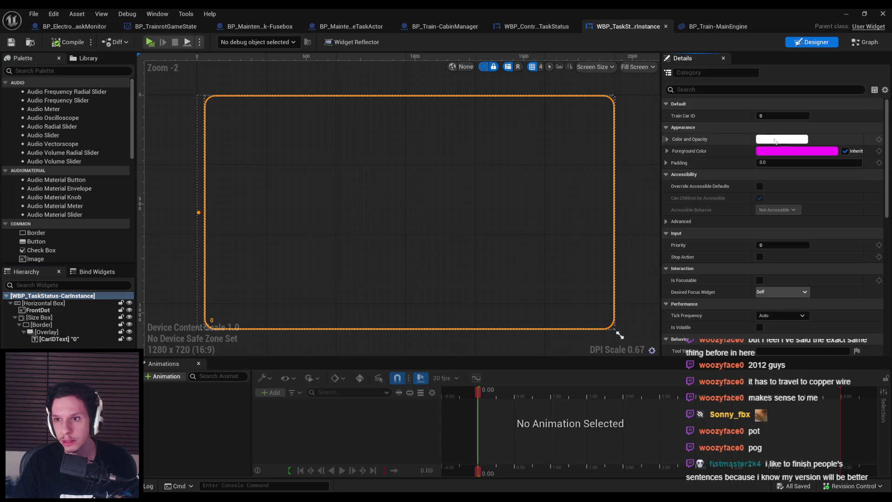
pyautogui.click(771, 139)
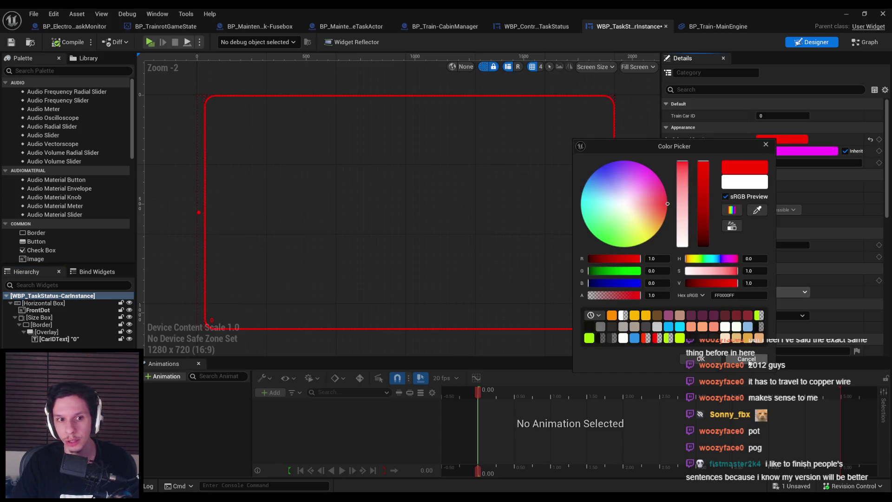
pyautogui.click(700, 359)
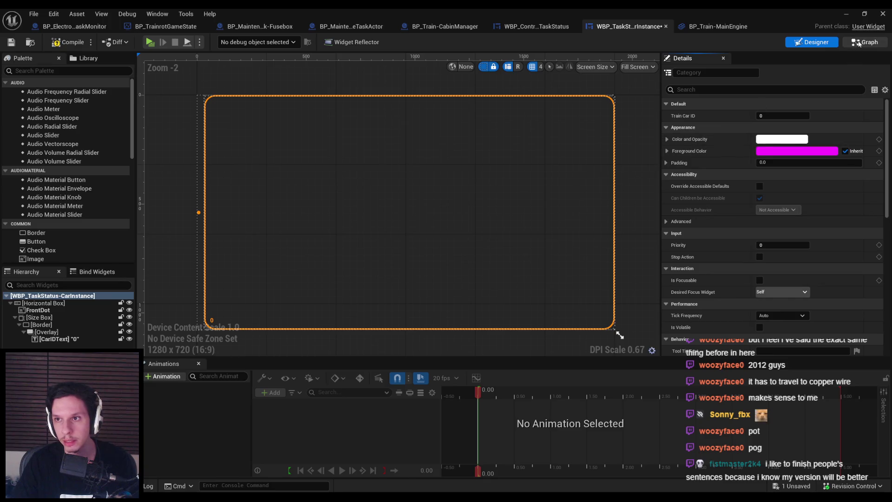
pyautogui.click(860, 42)
pyautogui.rightClick(456, 294)
# - Add a Set Color and Opacity node and wire it to the function's execution
pyautogui.write('set co')
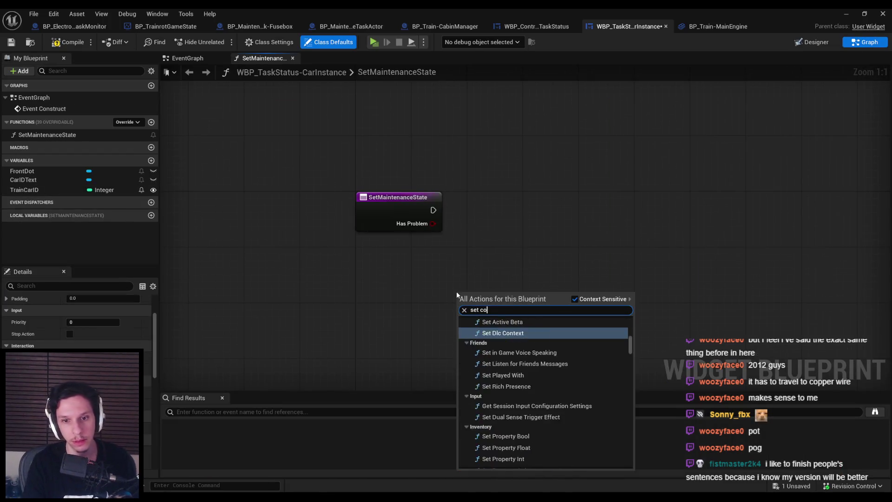
pyautogui.write('lor and opacity')
pyautogui.press('Return')
pyautogui.moveTo(494, 295)
pyautogui.mouseDown()
pyautogui.moveTo(548, 187)
pyautogui.moveTo(465, 195)
pyautogui.moveTo(569, 201)
pyautogui.mouseUp()
pyautogui.moveTo(433, 210); pyautogui.dragTo(523, 215)
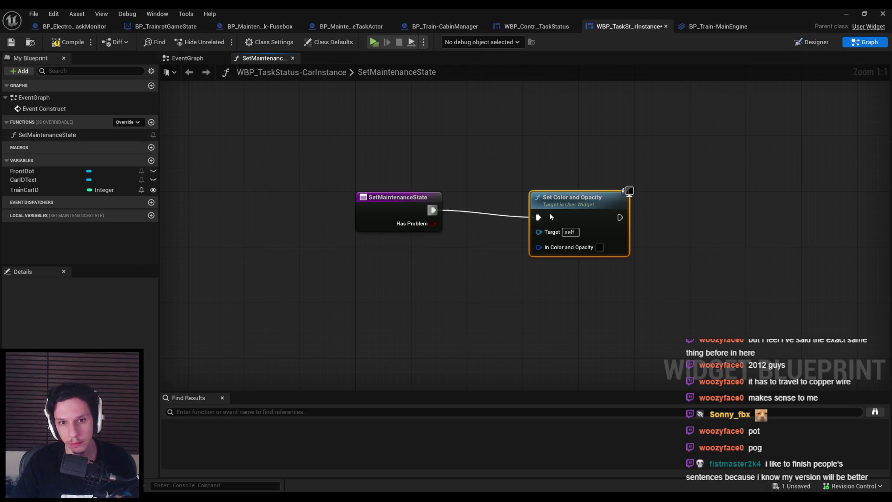
pyautogui.moveTo(576, 200); pyautogui.dragTo(660, 193)
# - Create a Select node driven by Has Problem for the colour
pyautogui.moveTo(432, 224); pyautogui.dragTo(473, 255)
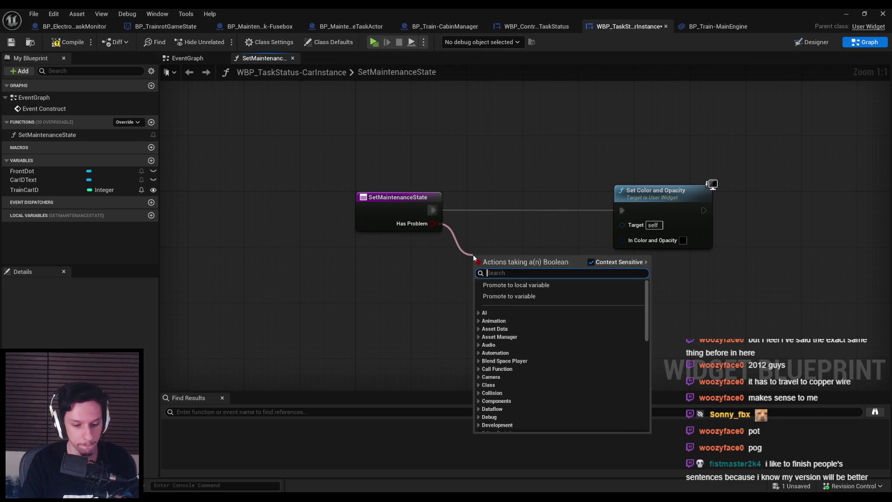
pyautogui.write('select')
pyautogui.scroll(-5, 631, 403)
pyautogui.scroll(2, 641, 348)
pyautogui.click(528, 399)
pyautogui.moveTo(544, 272); pyautogui.dragTo(633, 240)
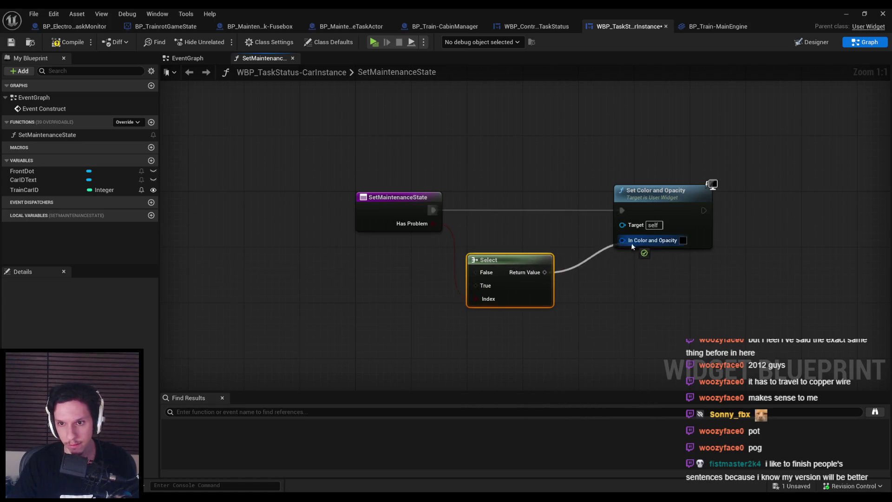
pyautogui.moveTo(516, 285); pyautogui.dragTo(545, 258)
# - Set the Select's false colour to white and true colour to pure red, then compile and save
pyautogui.click(526, 244)
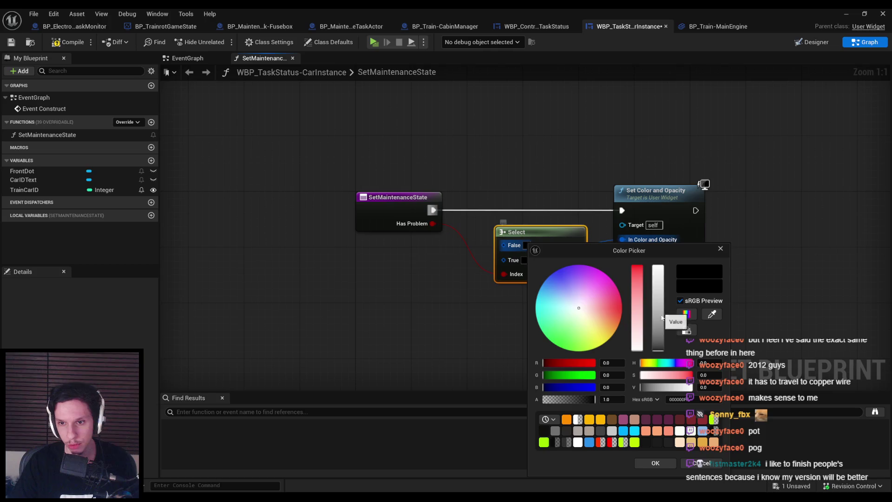
pyautogui.click(655, 463)
pyautogui.click(524, 260)
pyautogui.moveTo(606, 305); pyautogui.dragTo(620, 307)
pyautogui.click(654, 267)
pyautogui.click(651, 463)
pyautogui.hotkey('ctrl', 's')
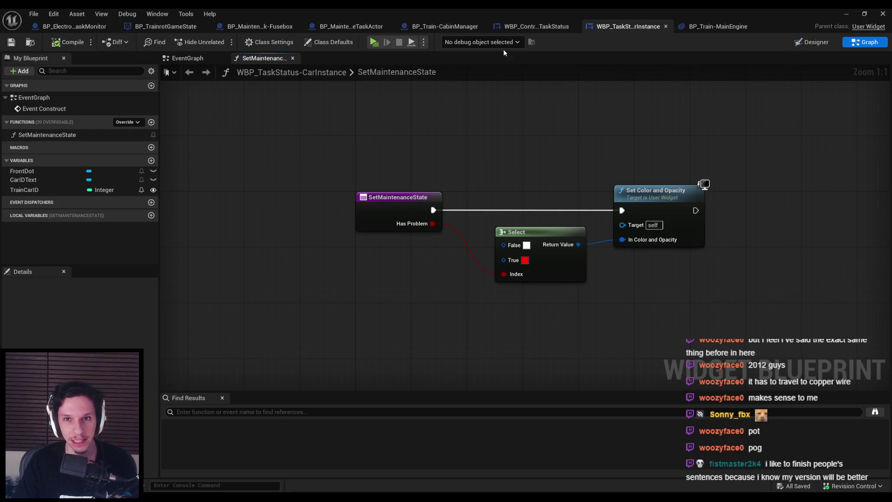
pyautogui.click(537, 28)
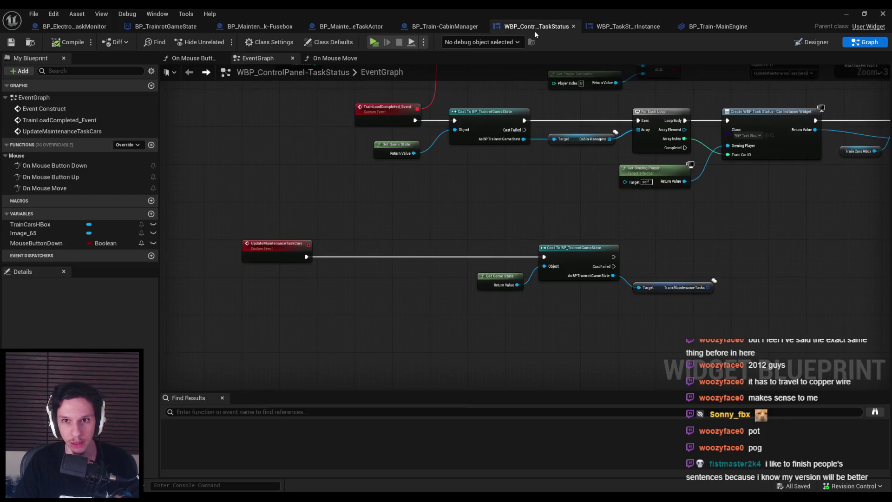
# - Detach the event from the game-state cast and add a Train Cars HBox getter with Get All Children
pyautogui.keyDown('alt'); pyautogui.click(228, 234); pyautogui.keyUp('alt')
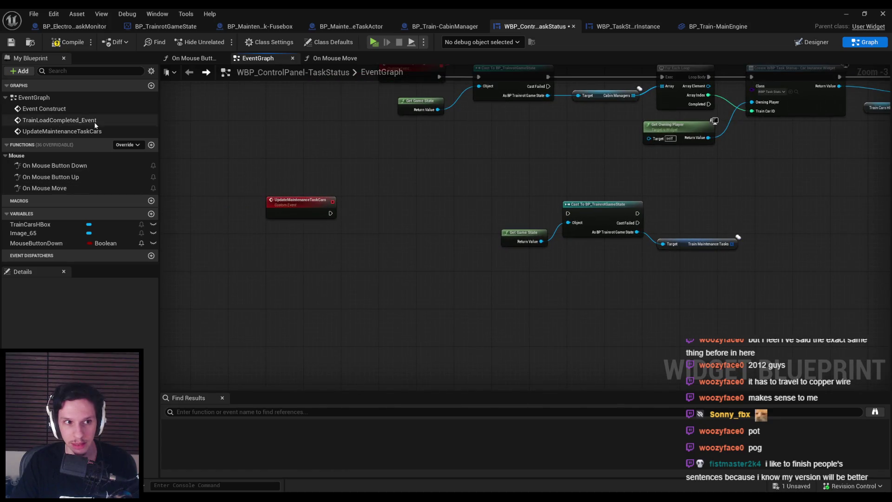
pyautogui.moveTo(42, 224)
pyautogui.mouseDown()
pyautogui.moveTo(315, 263)
pyautogui.moveTo(344, 255)
pyautogui.mouseUp()
pyautogui.click(319, 269)
pyautogui.write('get child')
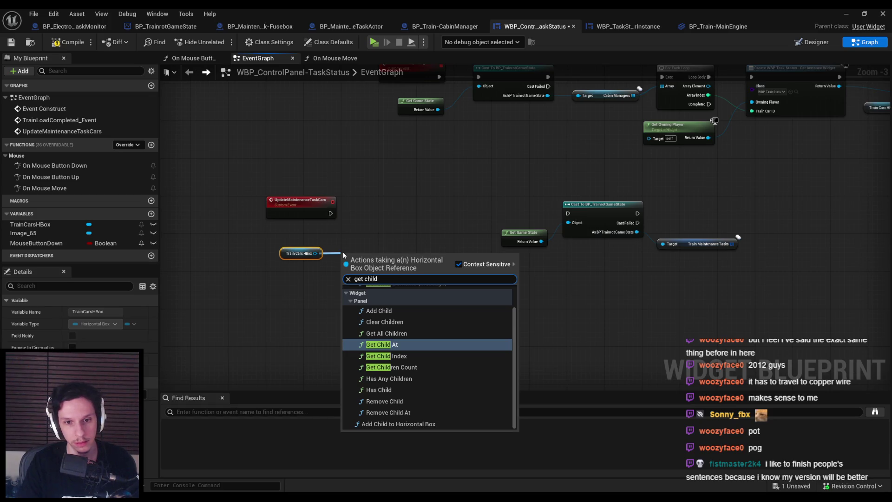
pyautogui.write('ren')
pyautogui.press('Return')
# - Loop over the children with a For Each Loop run from UpdateMaintenanceTaskCars
pyautogui.scroll(3, 347, 253)
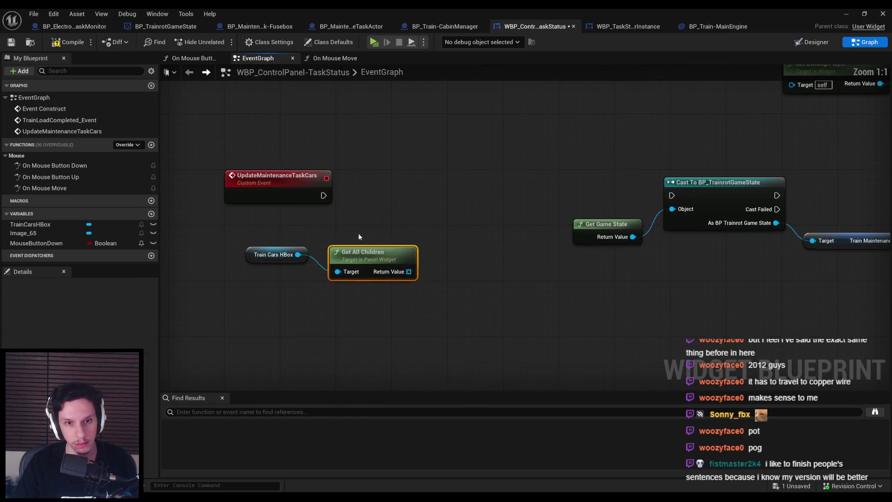
pyautogui.moveTo(356, 298); pyautogui.dragTo(261, 243)
pyautogui.moveTo(409, 257)
pyautogui.mouseDown()
pyautogui.moveTo(428, 222)
pyautogui.moveTo(480, 182)
pyautogui.mouseUp()
pyautogui.write('for each')
pyautogui.press('Return')
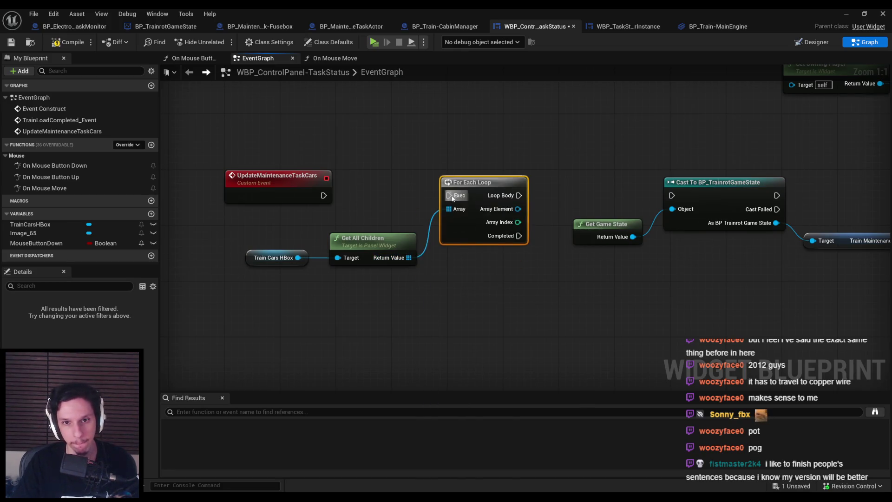
pyautogui.moveTo(323, 195); pyautogui.dragTo(449, 196)
pyautogui.moveTo(455, 239); pyautogui.dragTo(365, 238)
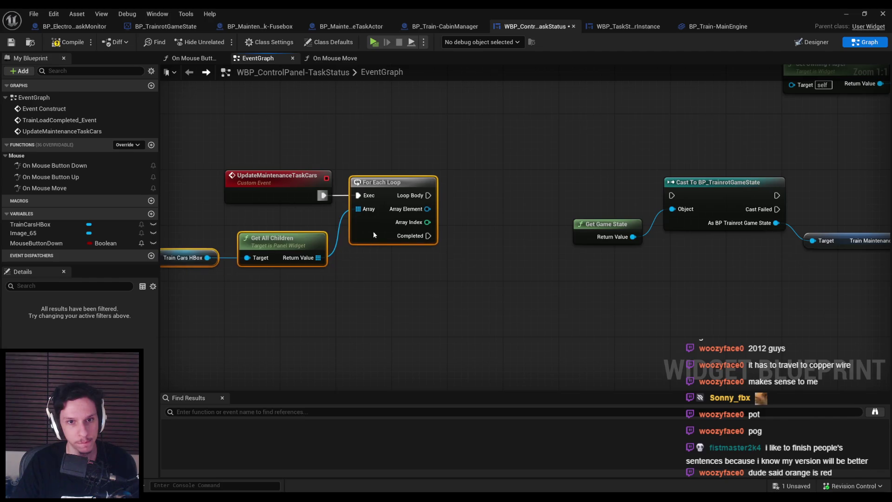
pyautogui.click(395, 257)
# - Cast each loop Array Element to WBP_TaskStatus-CarInstance
pyautogui.moveTo(427, 209); pyautogui.dragTo(466, 210)
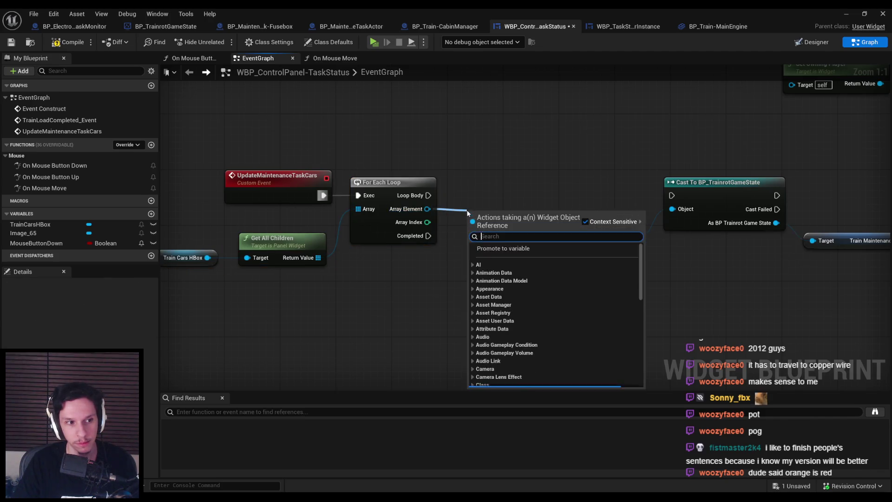
pyautogui.click(462, 194)
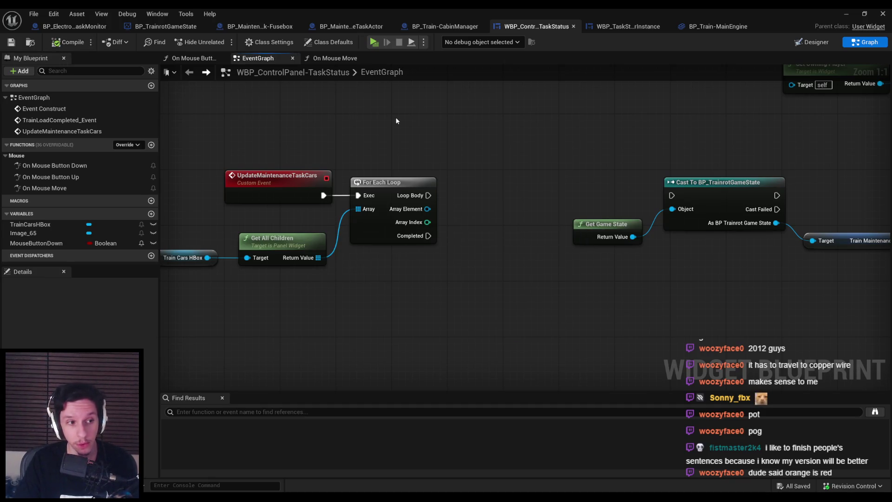
pyautogui.moveTo(426, 208); pyautogui.dragTo(459, 204)
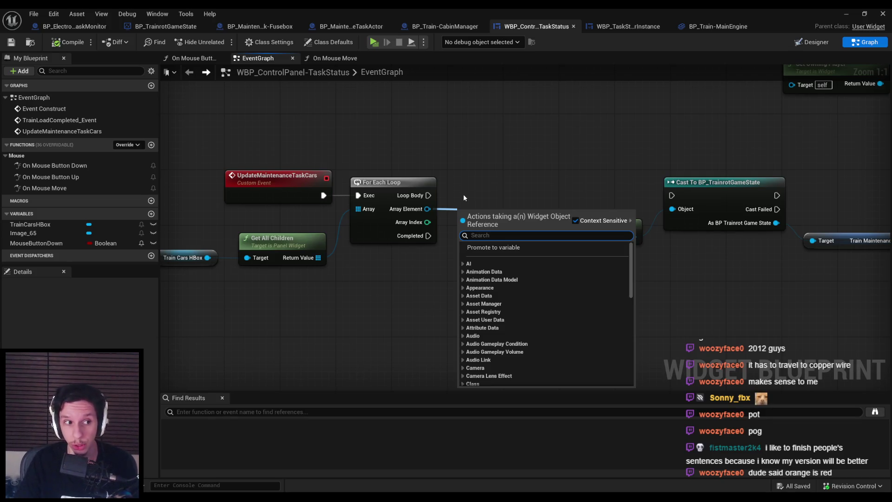
pyautogui.moveTo(466, 196); pyautogui.dragTo(427, 216)
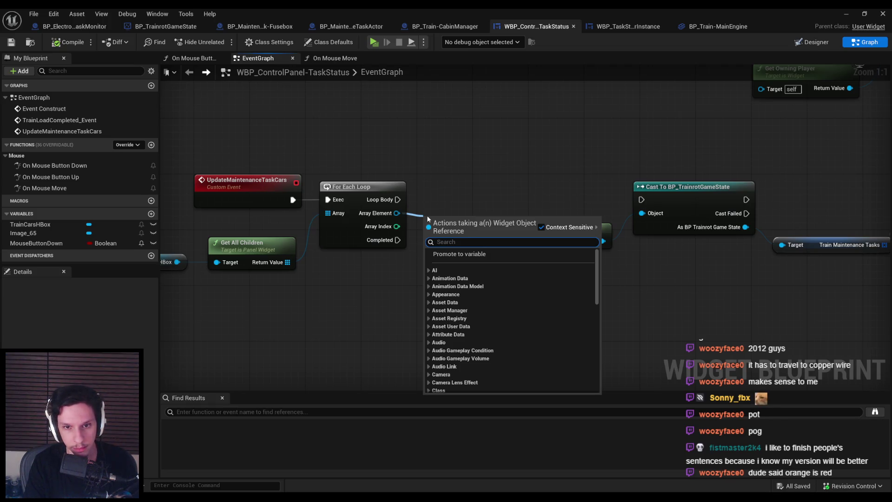
pyautogui.write('cast to ')
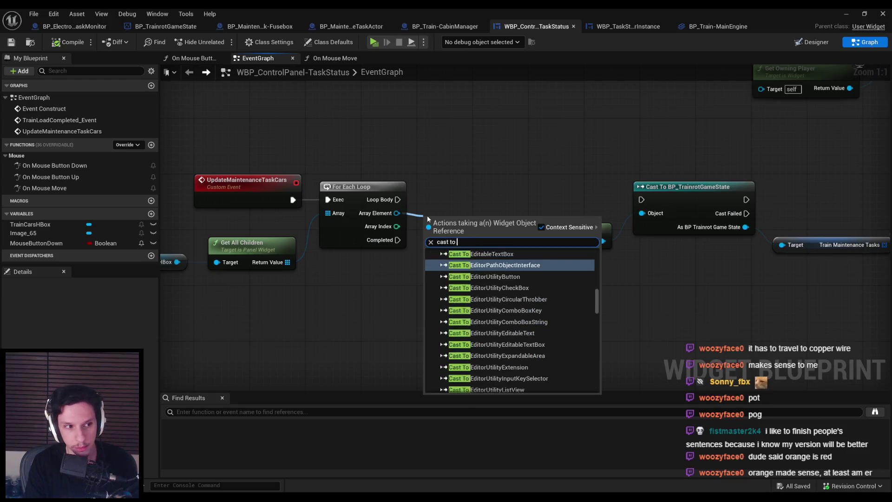
pyautogui.write('instance')
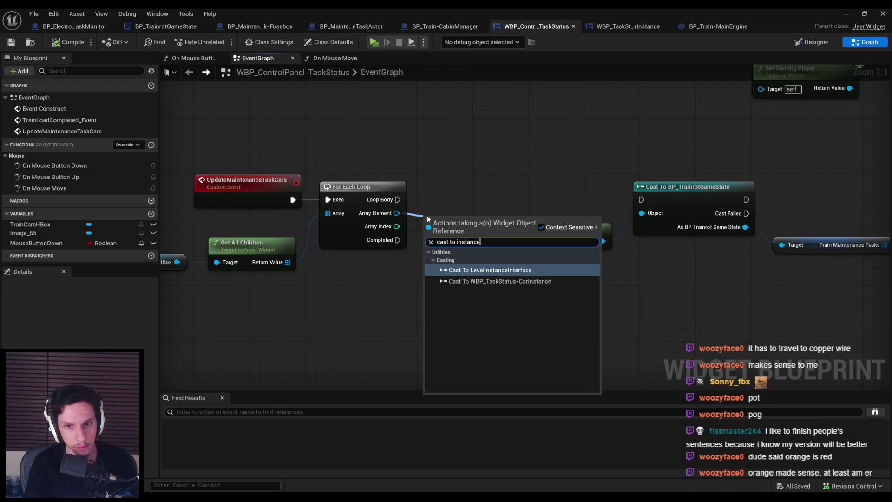
pyautogui.press('Down')
pyautogui.press('Return')
pyautogui.moveTo(486, 234); pyautogui.dragTo(486, 200)
# - Move the game state nodes down and out of the way of the loop
pyautogui.scroll(-1, 486, 201)
pyautogui.moveTo(762, 172); pyautogui.dragTo(511, 247)
pyautogui.moveTo(749, 217)
pyautogui.mouseDown()
pyautogui.moveTo(721, 245)
pyautogui.moveTo(597, 322)
pyautogui.mouseUp()
pyautogui.moveTo(399, 279); pyautogui.dragTo(387, 248)
pyautogui.moveTo(507, 365); pyautogui.dragTo(493, 359)
pyautogui.moveTo(409, 250); pyautogui.dragTo(403, 244)
pyautogui.click(477, 233)
# - Call Set Maintenance State on the cast car instance
pyautogui.moveTo(500, 210); pyautogui.dragTo(500, 210)
pyautogui.write('set s')
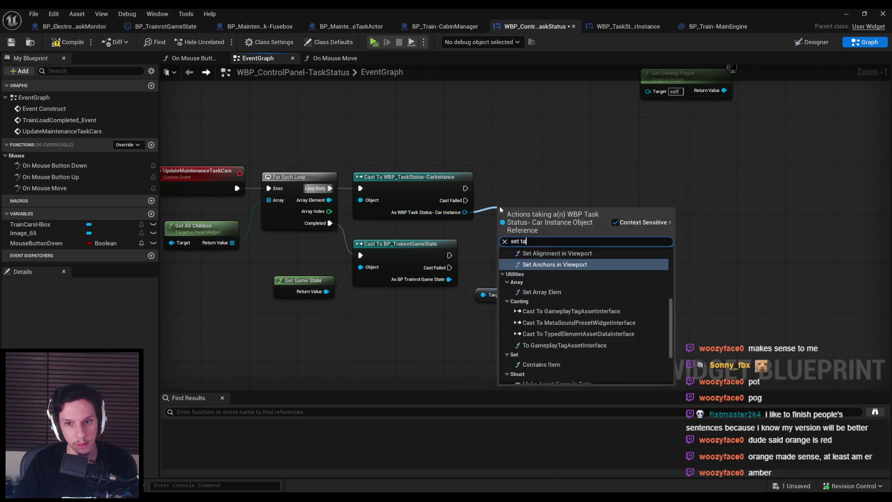
pyautogui.write('tate')
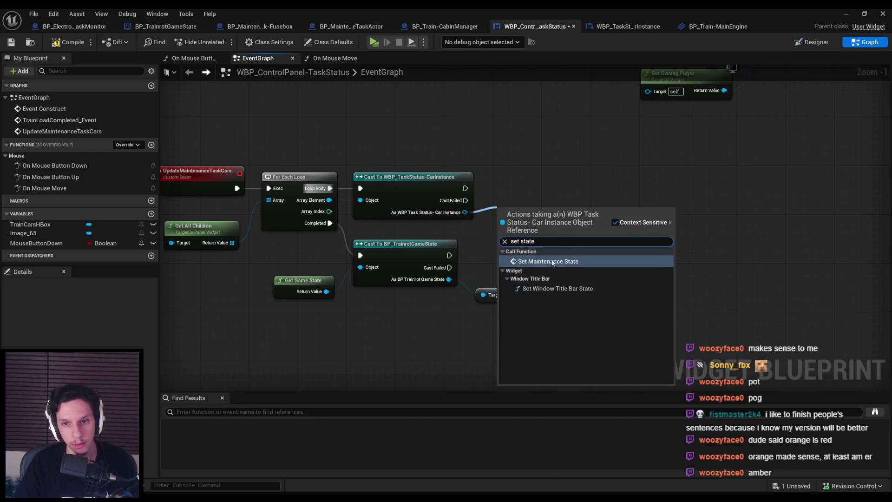
pyautogui.press('Return')
pyautogui.moveTo(529, 188); pyautogui.dragTo(534, 177)
pyautogui.click(524, 255)
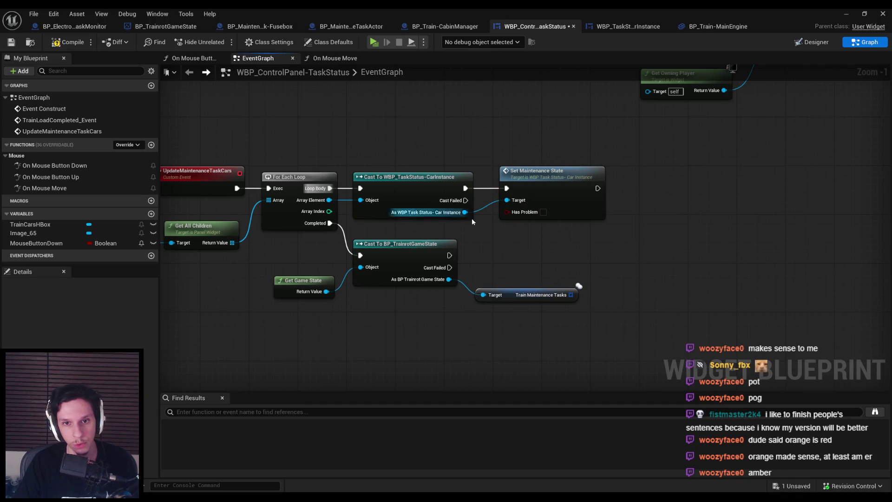
# - Add a For Each Loop over Train Maintenance Tasks run after the game state cast
pyautogui.scroll(-1, 524, 255)
pyautogui.moveTo(485, 275)
pyautogui.mouseDown()
pyautogui.moveTo(517, 254)
pyautogui.moveTo(342, 247)
pyautogui.moveTo(337, 238)
pyautogui.mouseUp()
pyautogui.write('for each')
pyautogui.press('Return')
pyautogui.scroll(2, 532, 271)
pyautogui.moveTo(549, 252); pyautogui.dragTo(541, 224)
pyautogui.click(446, 307)
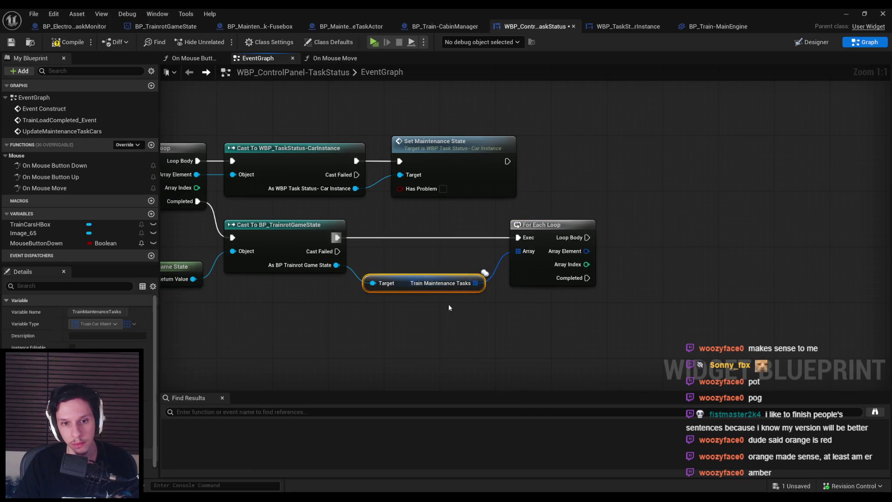
# - Break each task's Array Element with Break Train Car Maintenance Task
pyautogui.scroll(-1, 465, 260)
pyautogui.moveTo(495, 250); pyautogui.dragTo(525, 264)
pyautogui.write('break')
pyautogui.press('Return')
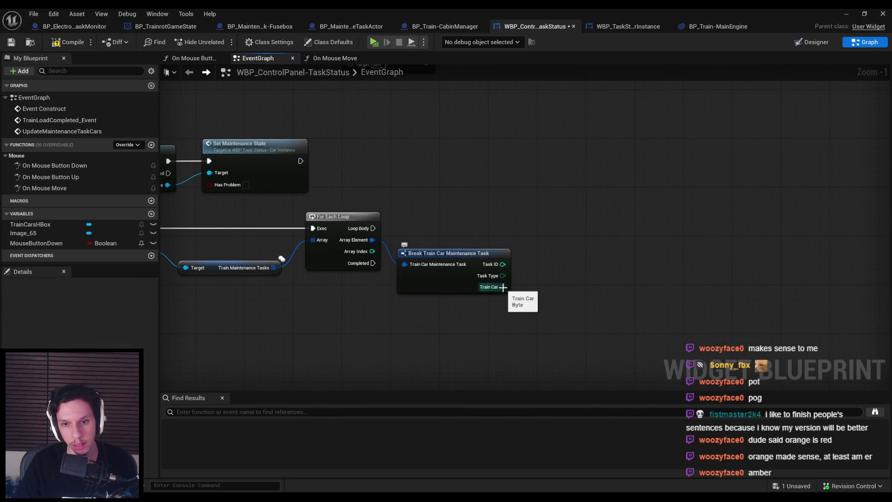
# - Paste a copy of the Train Cars HBox getter and add a Get Child At node
pyautogui.moveTo(224, 200); pyautogui.dragTo(307, 245)
pyautogui.click(240, 226)
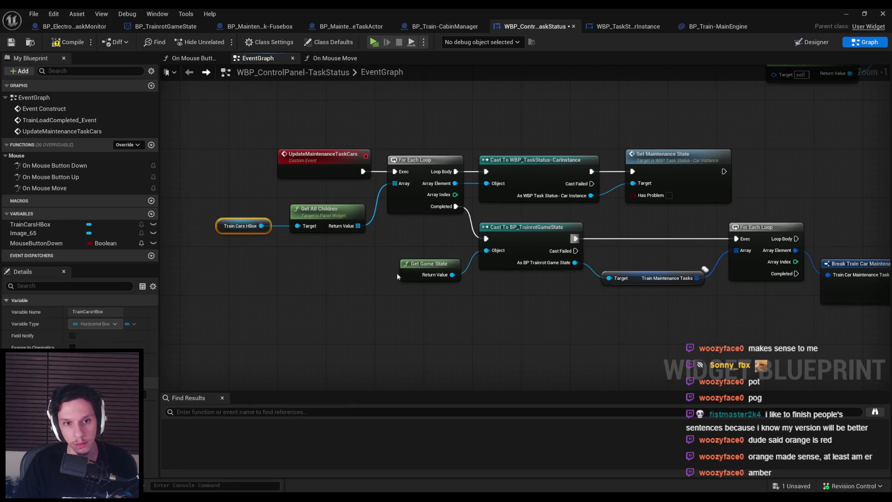
pyautogui.moveTo(677, 340); pyautogui.dragTo(382, 300)
pyautogui.hotkey('ctrl', 'c')
pyautogui.hotkey('ctrl', 'v')
pyautogui.moveTo(619, 317); pyautogui.dragTo(619, 318)
pyautogui.write('get chil')
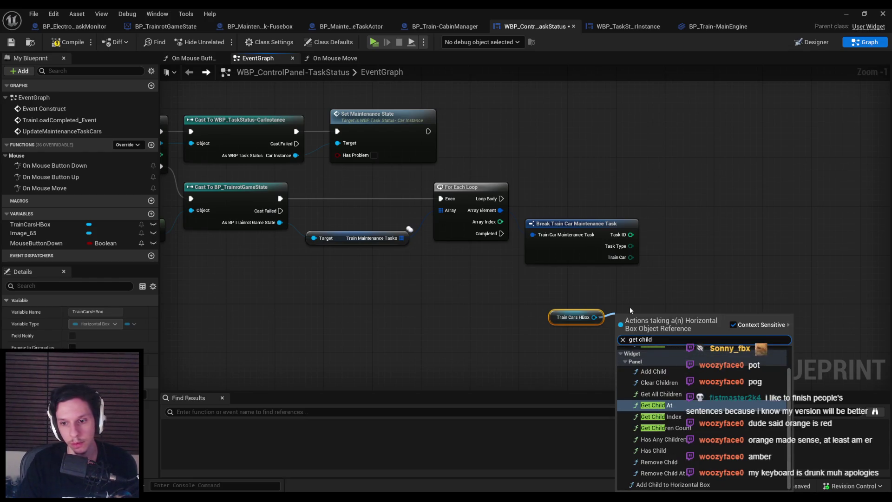
pyautogui.press('Return')
# - Feed the task's Train Car into Get Child At's index through a reroute point
pyautogui.moveTo(646, 322)
pyautogui.mouseDown()
pyautogui.moveTo(658, 316)
pyautogui.moveTo(630, 257)
pyautogui.mouseUp()
pyautogui.doubleClick(464, 269)
pyautogui.moveTo(464, 269); pyautogui.dragTo(448, 345)
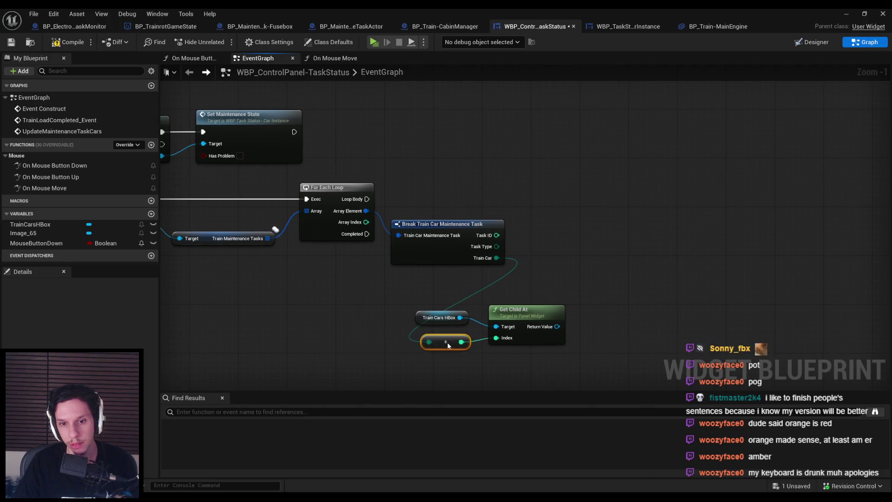
pyautogui.moveTo(516, 362)
pyautogui.mouseDown()
pyautogui.moveTo(488, 349)
pyautogui.moveTo(597, 294)
pyautogui.moveTo(643, 206)
pyautogui.moveTo(667, 190)
pyautogui.moveTo(648, 195)
pyautogui.mouseUp()
pyautogui.click(608, 324)
pyautogui.press('Escape')
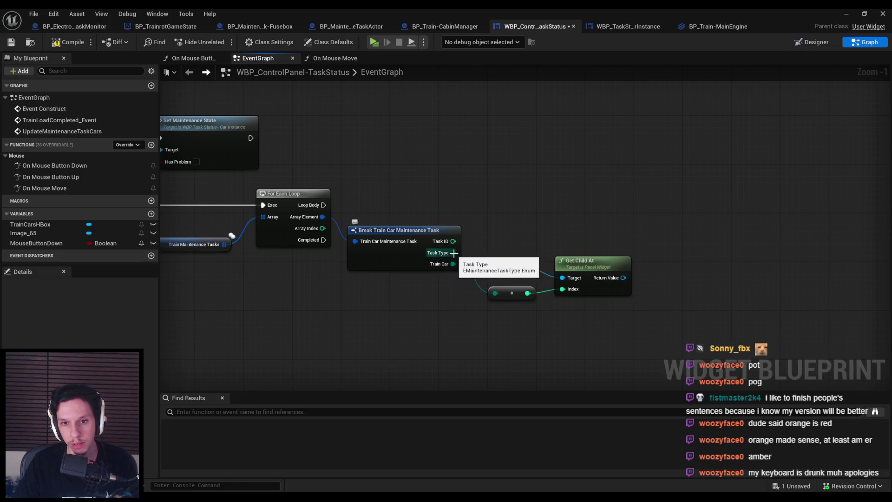
pyautogui.moveTo(509, 260); pyautogui.dragTo(436, 251)
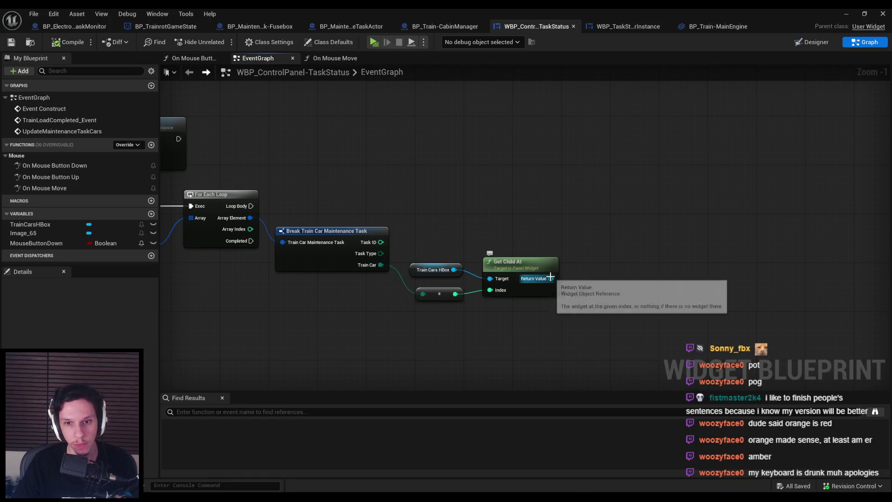
# - Paste the cast and Set Maintenance State, run from the task loop and fed by Get Child At
pyautogui.moveTo(504, 220); pyautogui.dragTo(890, 186)
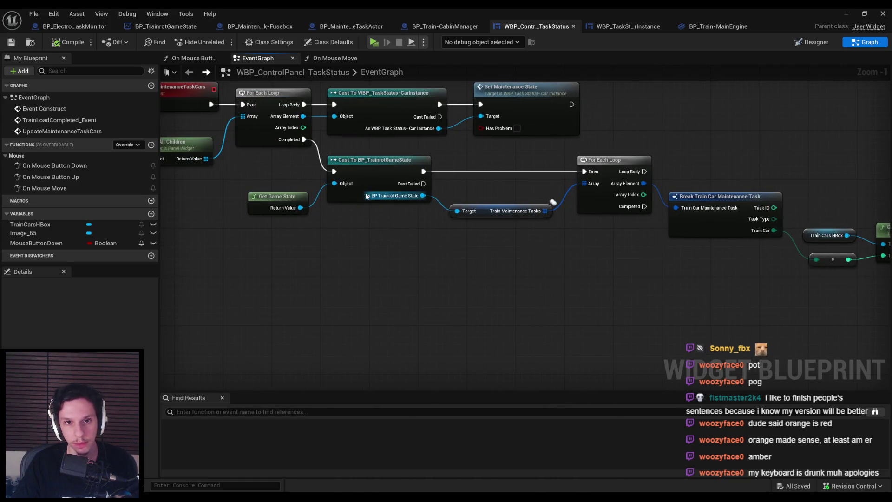
pyautogui.click(385, 107)
pyautogui.moveTo(526, 136)
pyautogui.mouseDown()
pyautogui.moveTo(185, 174)
pyautogui.moveTo(424, 185)
pyautogui.moveTo(454, 174)
pyautogui.moveTo(159, 169)
pyautogui.mouseUp()
pyautogui.hotkey('ctrl', 'v')
pyautogui.moveTo(497, 221); pyautogui.dragTo(547, 221)
pyautogui.moveTo(599, 210); pyautogui.dragTo(679, 191)
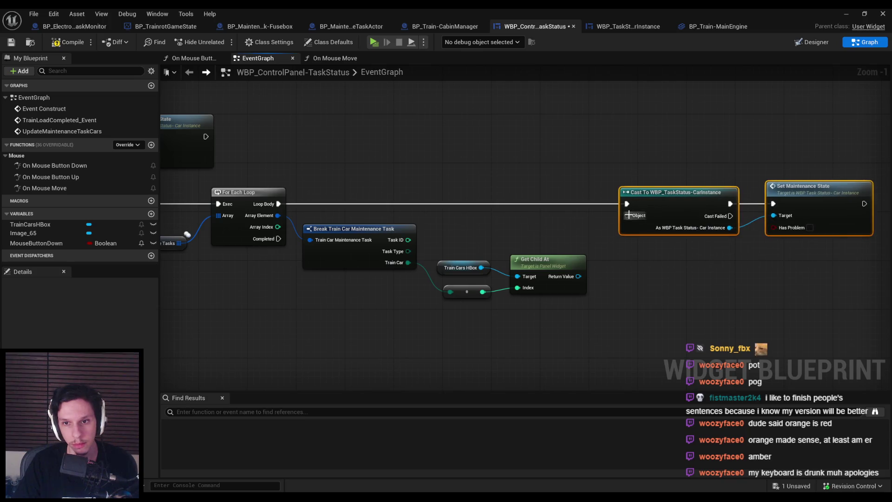
pyautogui.moveTo(623, 215); pyautogui.dragTo(578, 276)
# - Tidy the layout and hide the Break node's Task ID and Task Type outputs
pyautogui.moveTo(590, 321); pyautogui.dragTo(435, 258)
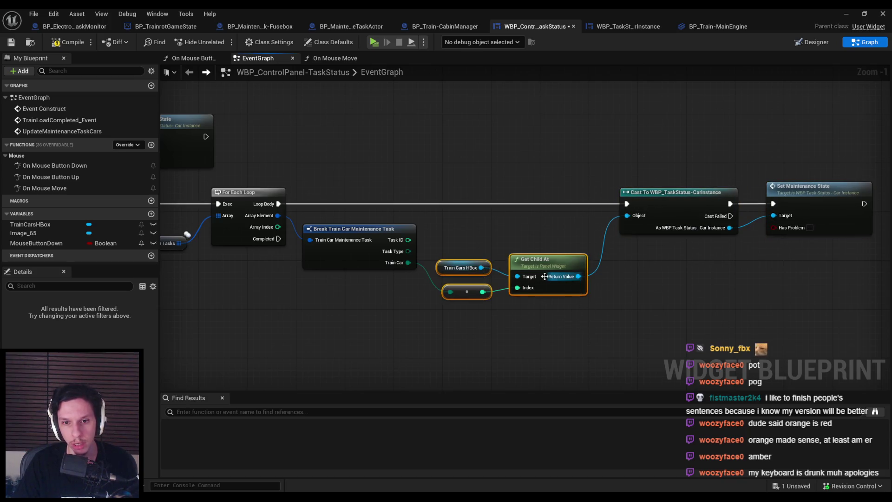
pyautogui.moveTo(549, 279); pyautogui.dragTo(542, 255)
pyautogui.moveTo(377, 274); pyautogui.dragTo(262, 275)
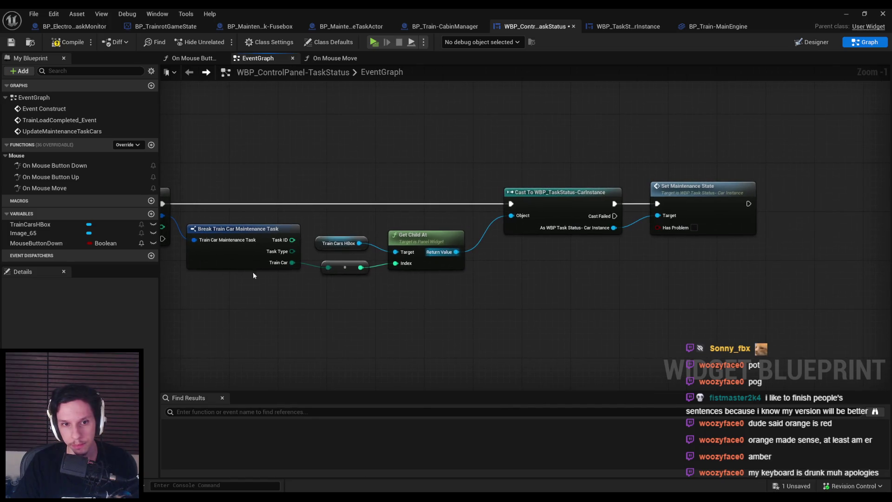
pyautogui.click(236, 250)
pyautogui.click(72, 324)
pyautogui.click(72, 335)
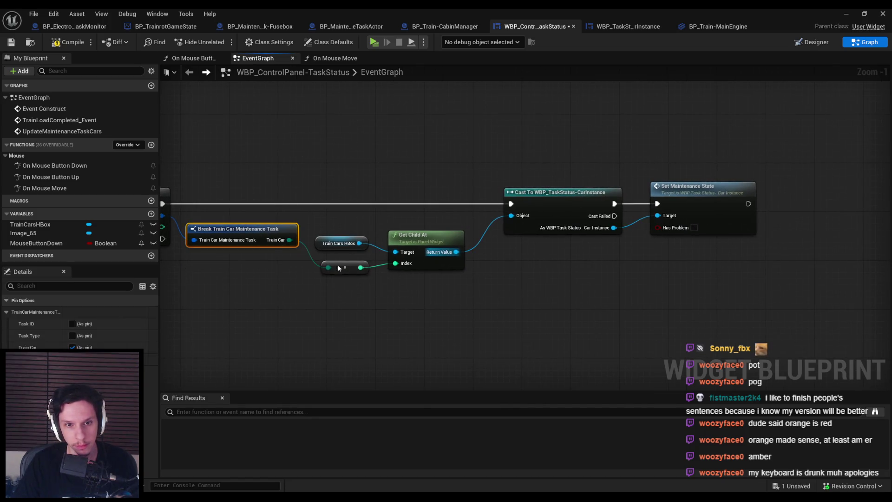
pyautogui.press('q')
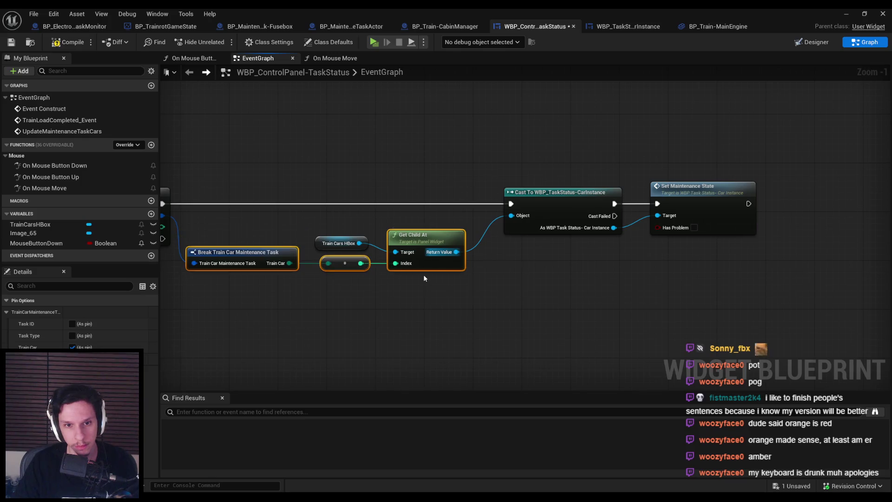
pyautogui.click(631, 291)
# - Save the widget, return to the level and start a playtest with clients
pyautogui.click(11, 42)
pyautogui.click(846, 14)
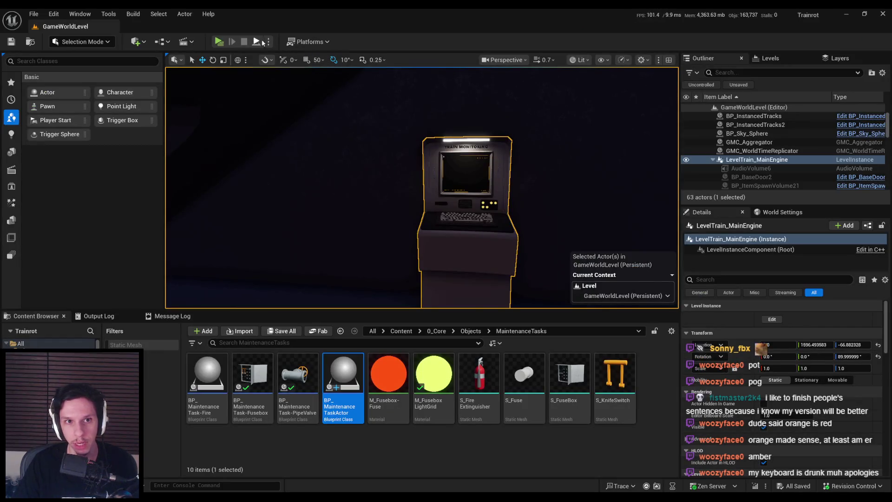
pyautogui.click(218, 42)
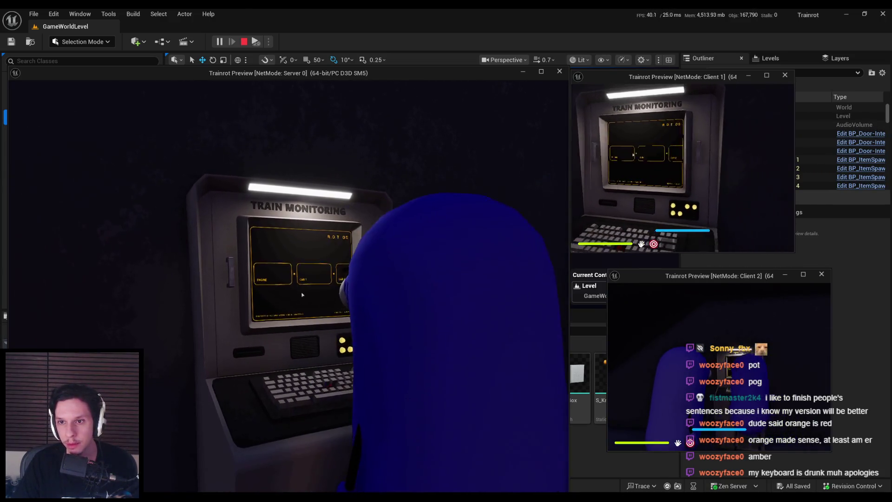
# - Assign the next maintenance task so CAR 1 turns red, and browse the server terminal's car list
pyautogui.press('e')
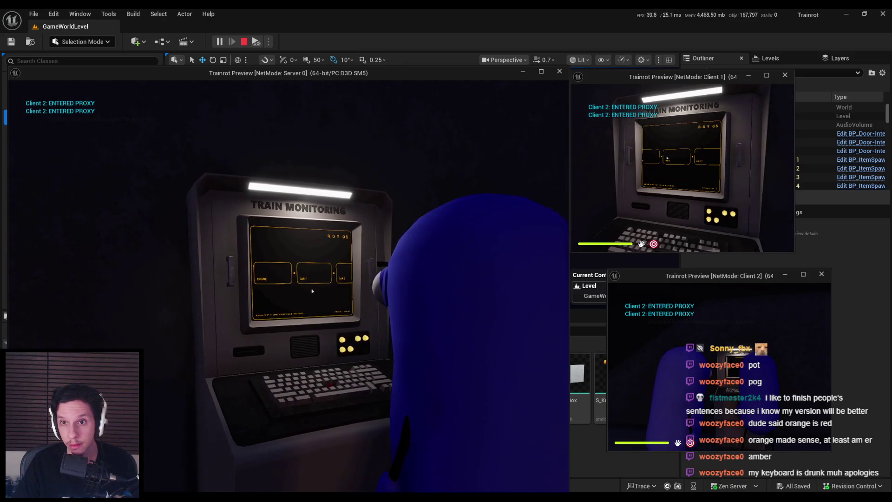
pyautogui.click(666, 159)
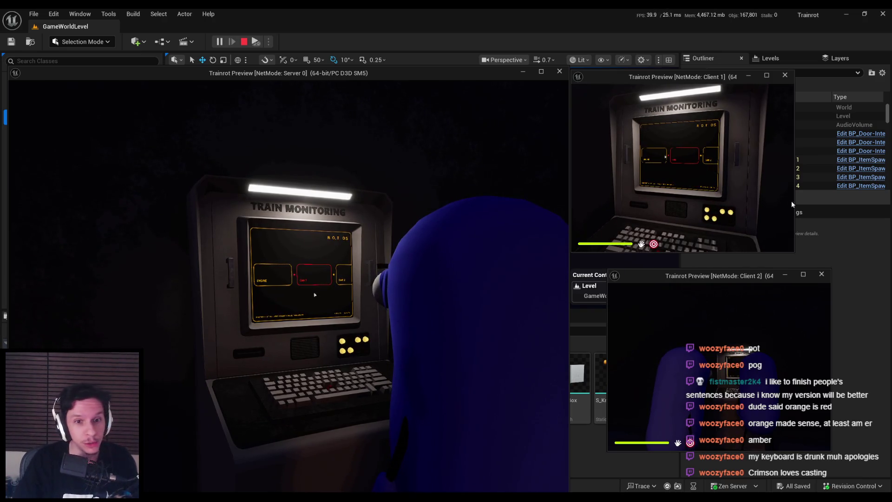
pyautogui.press('w')
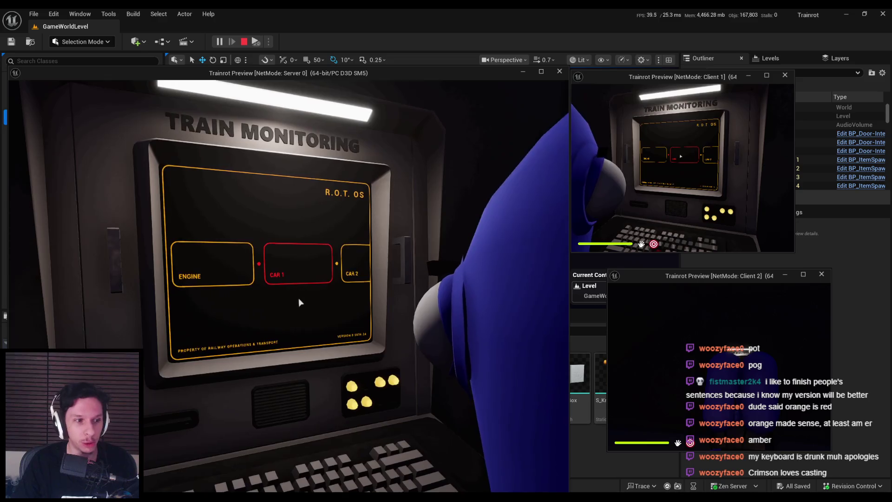
pyautogui.click(298, 302)
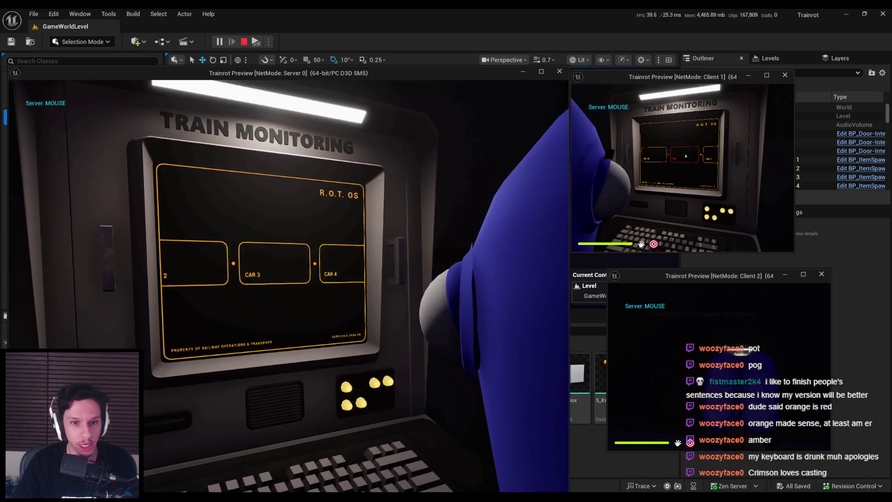
pyautogui.click(324, 308)
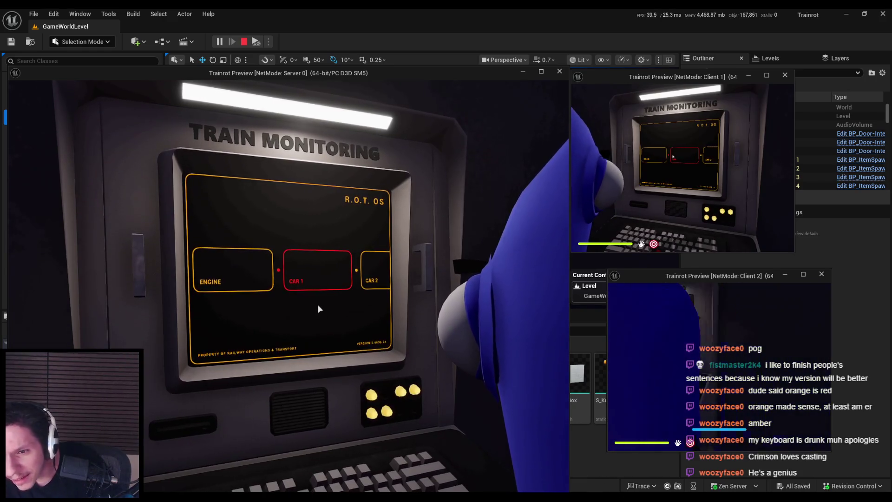
# - Step through the client terminal's car list to confirm CAR 1 is red, then stop play
pyautogui.press('super')
pyautogui.click(318, 315)
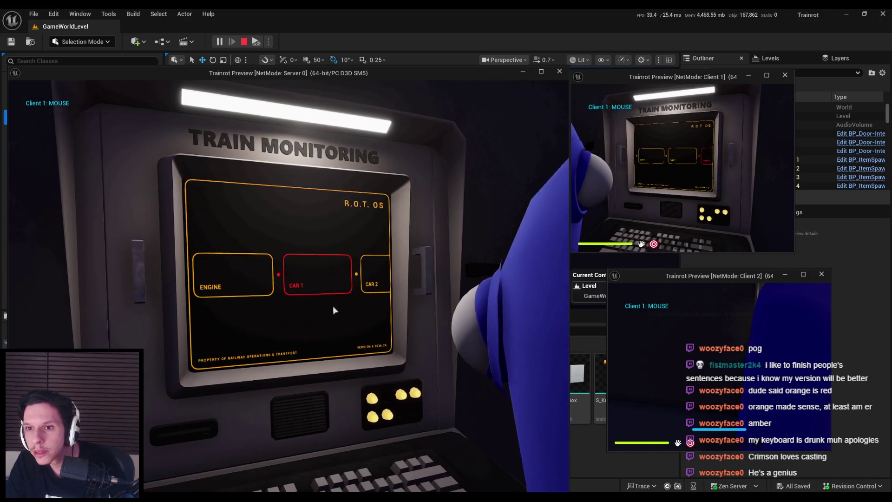
pyautogui.click(261, 317)
pyautogui.click(263, 316)
pyautogui.click(265, 315)
pyautogui.click(269, 313)
pyautogui.click(275, 311)
pyautogui.press('Escape')
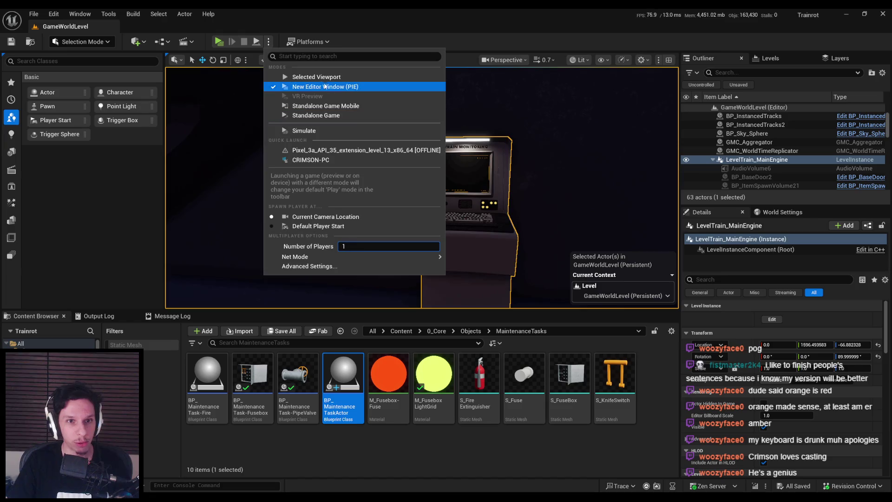
# - Start Play in New Editor Window and look over the train monitoring terminal
pyautogui.click(325, 86)
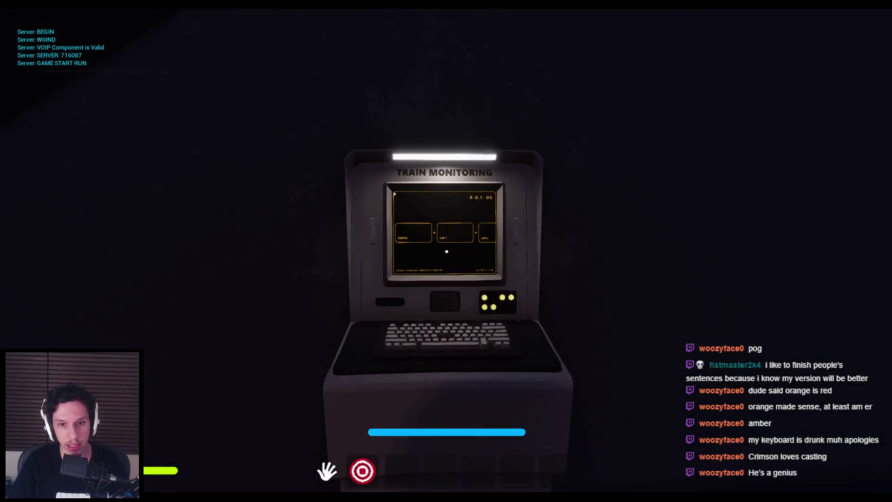
pyautogui.click(446, 252)
pyautogui.scroll(-3, 448, 253)
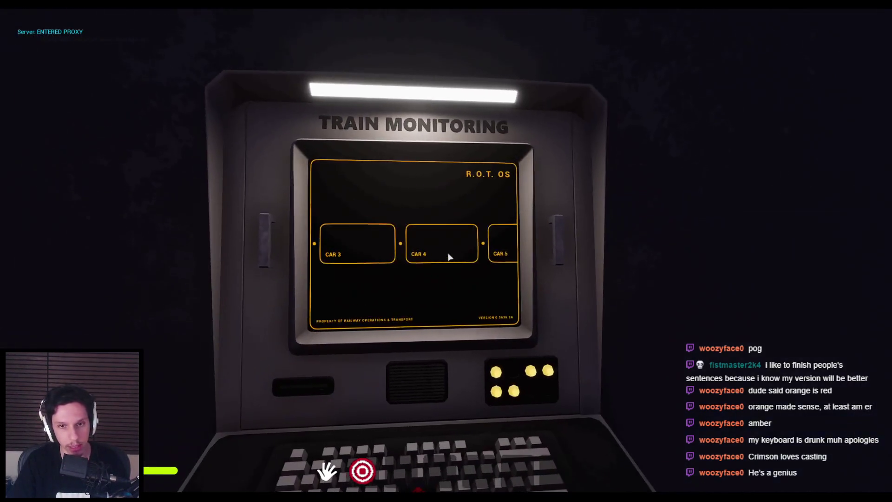
pyautogui.scroll(1, 455, 255)
pyautogui.scroll(2, 346, 253)
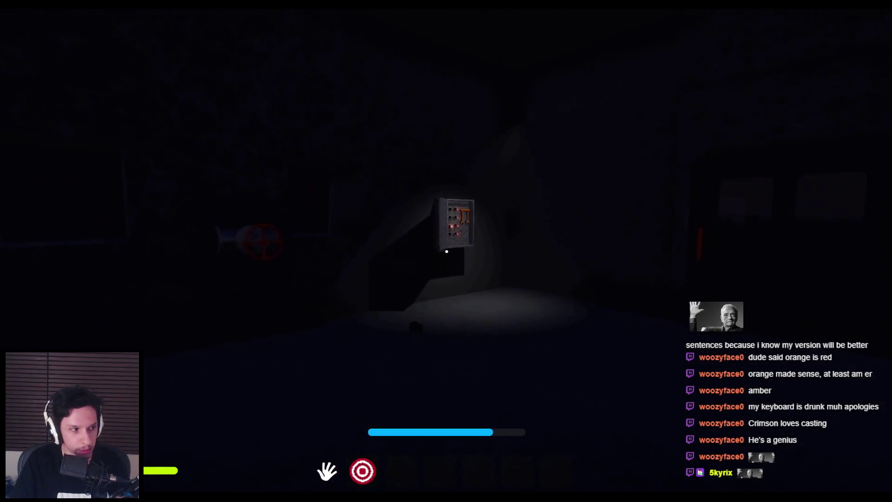
# - Pull the fuse box lever to repair it and head back toward the terminal
pyautogui.press('w')
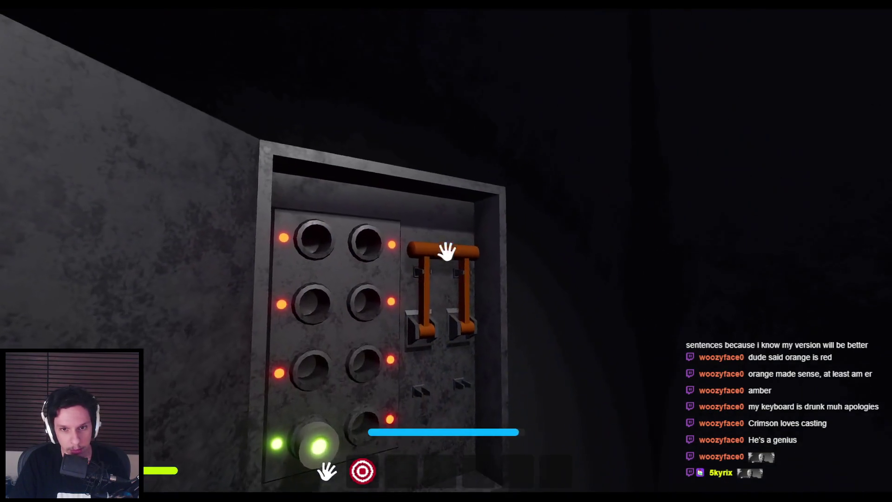
pyautogui.click(447, 251)
pyautogui.press('s')
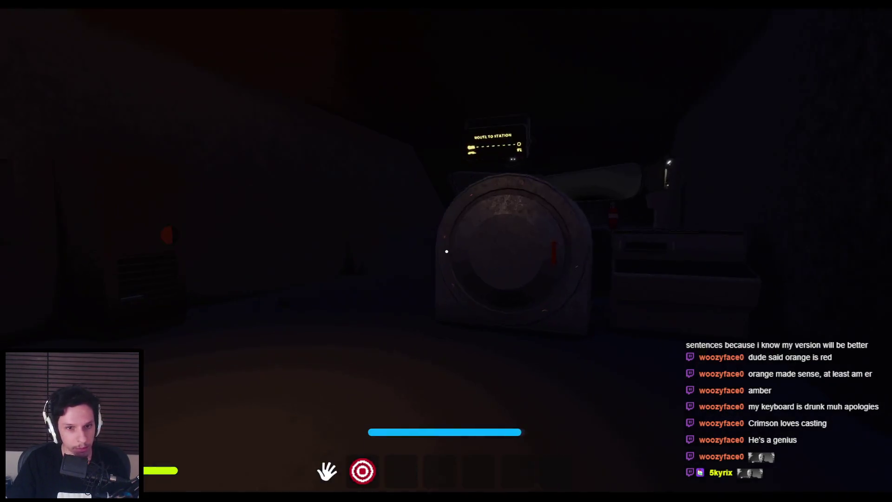
pyautogui.press('w')
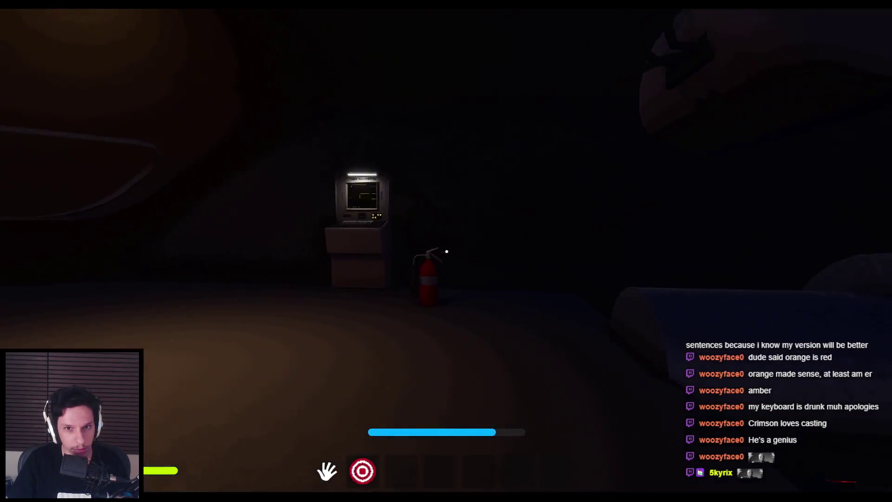
# - View the terminal screen, then reposition the player in front of the terminal
pyautogui.click(447, 251)
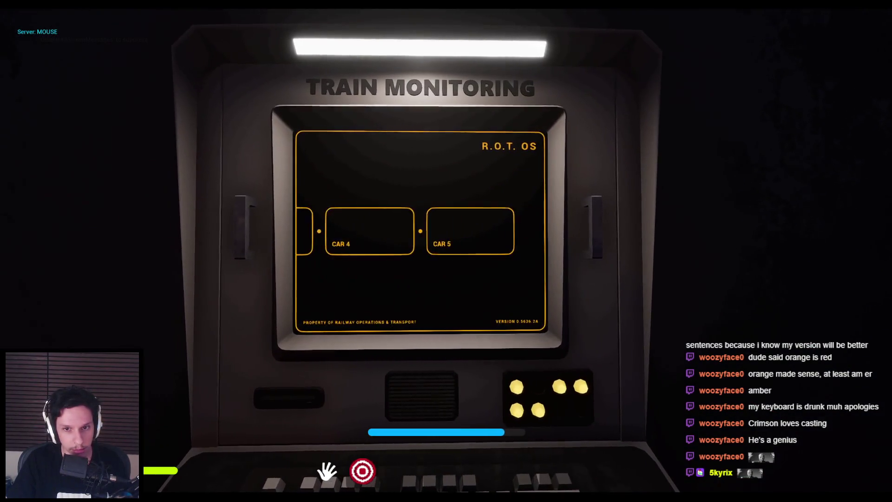
pyautogui.press('Escape')
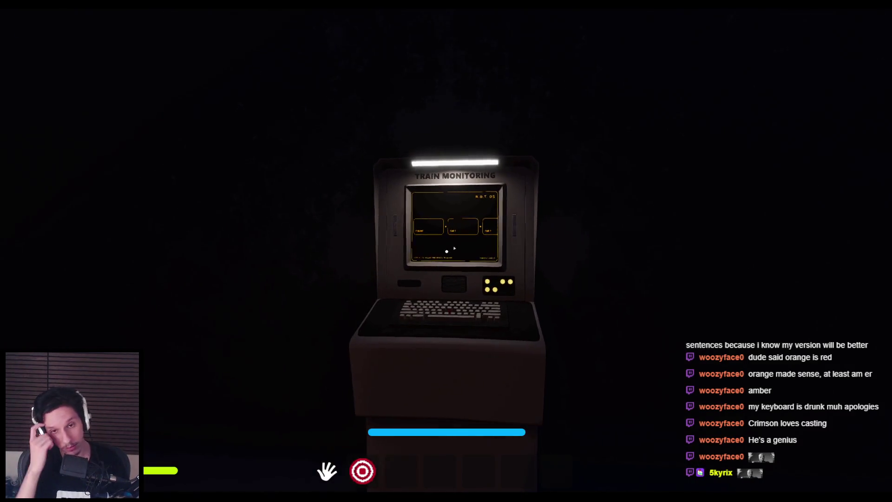
pyautogui.press('Escape')
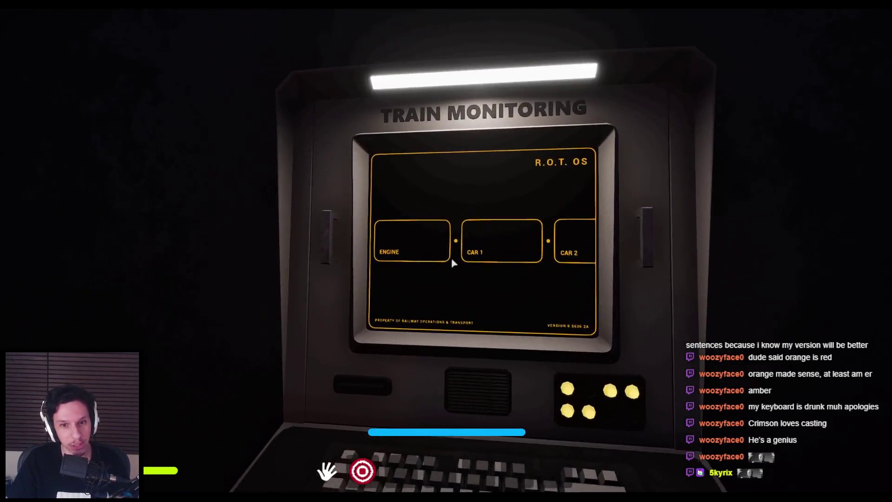
pyautogui.press('s')
pyautogui.press('w')
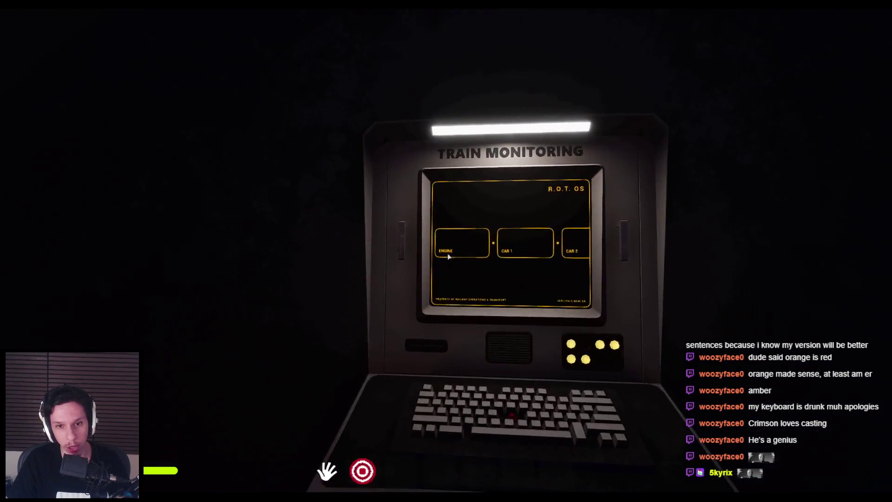
pyautogui.press('s')
pyautogui.press('w')
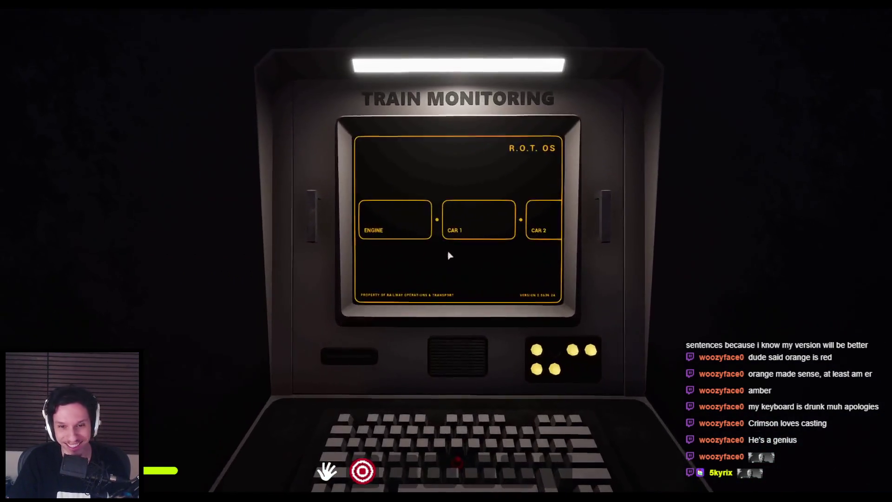
pyautogui.press('s')
pyautogui.press('w')
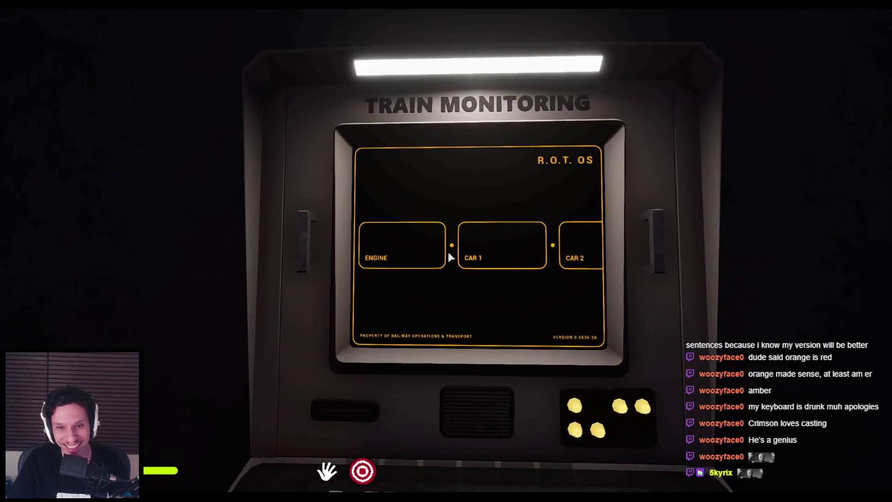
pyautogui.press('s')
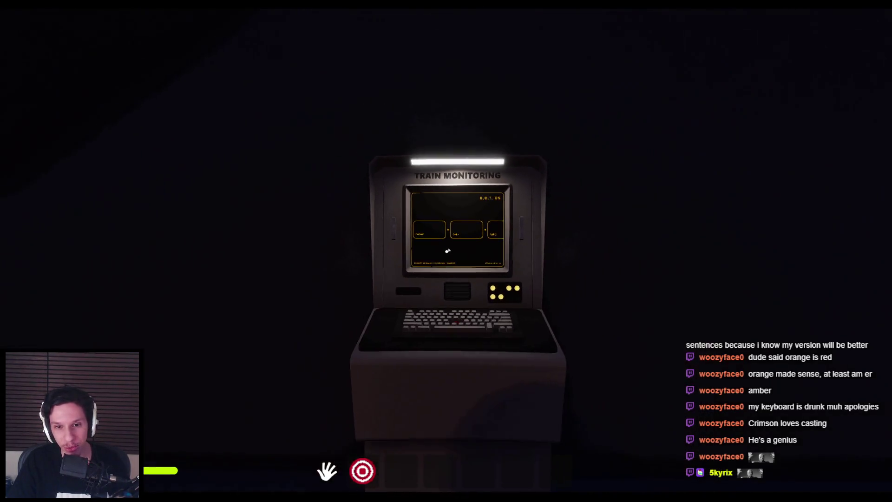
# - Recheck the terminal's car list to confirm CAR 3 is flagged red
pyautogui.click(448, 250)
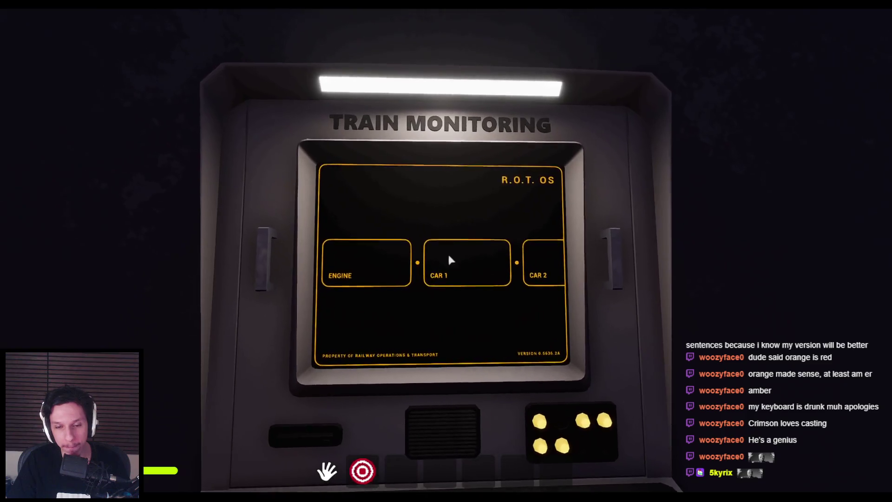
pyautogui.press('Escape')
pyautogui.click(447, 251)
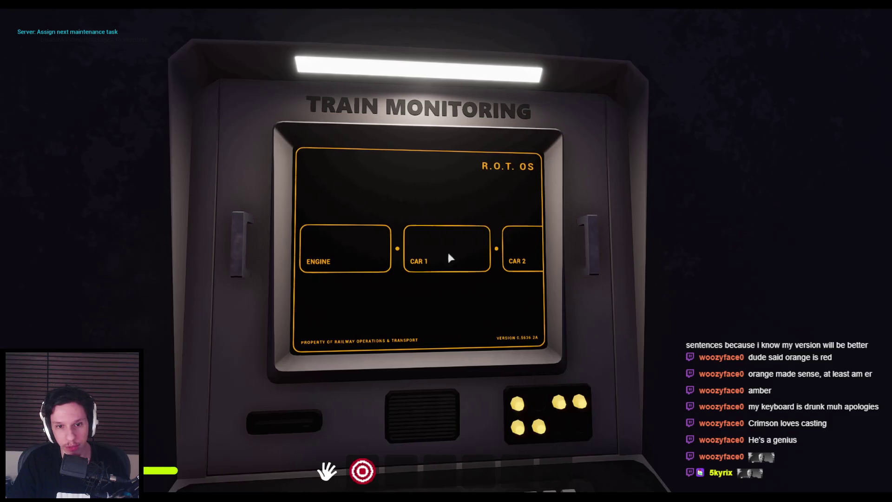
pyautogui.moveTo(449, 255); pyautogui.dragTo(315, 253)
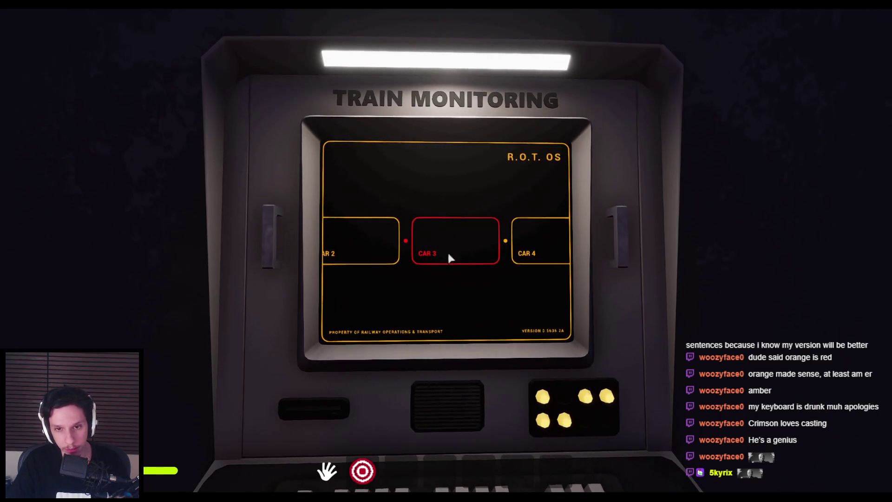
pyautogui.press('Escape')
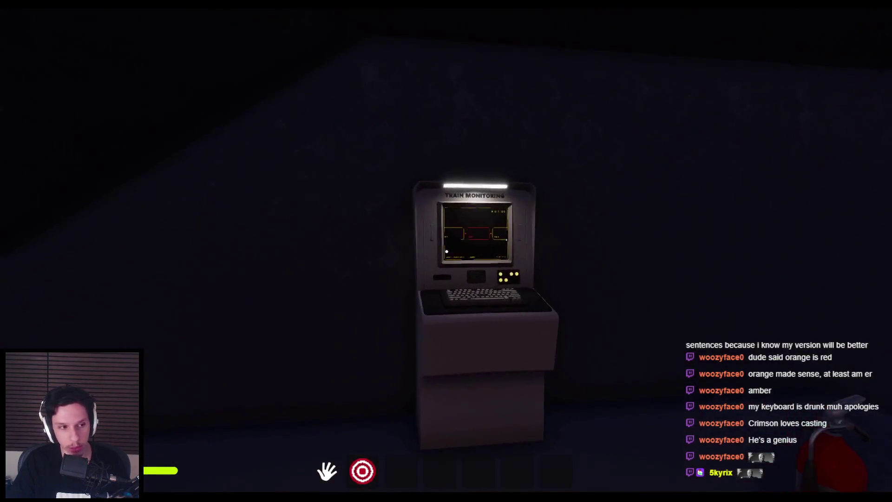
pyautogui.press('Escape')
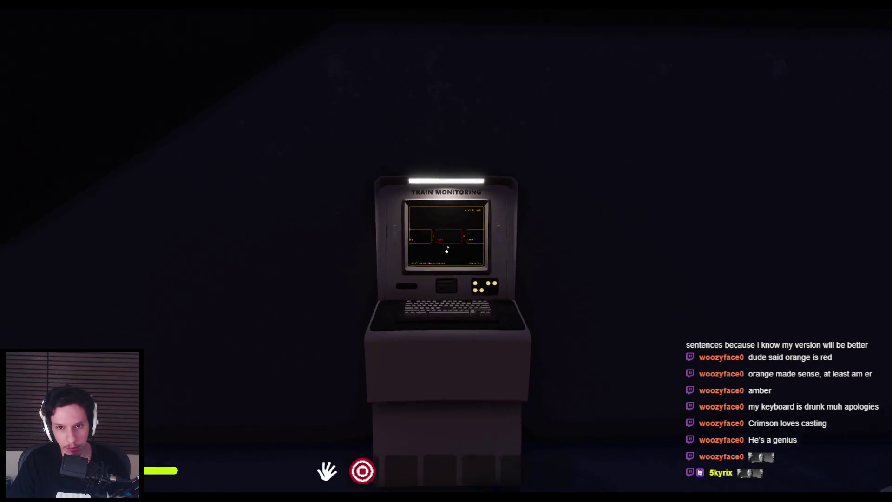
pyautogui.click(446, 251)
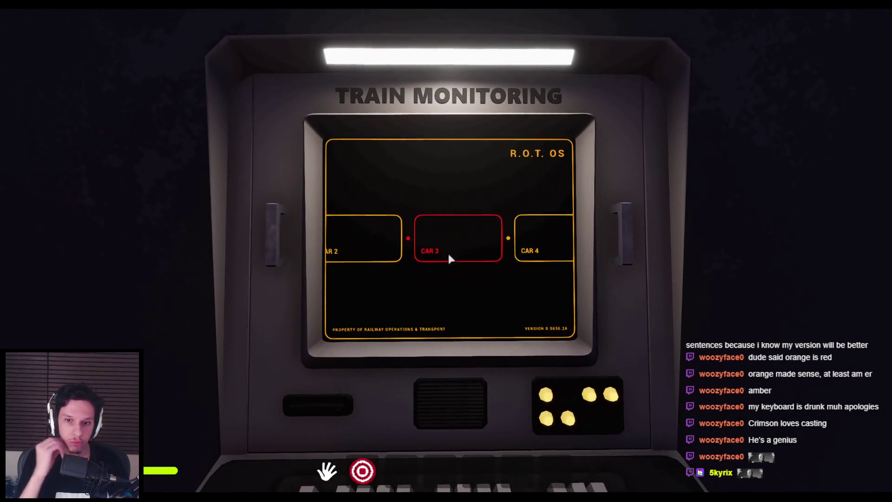
# - End the play session, switch to Chrome and close the Networking tab group
pyautogui.press('Escape')
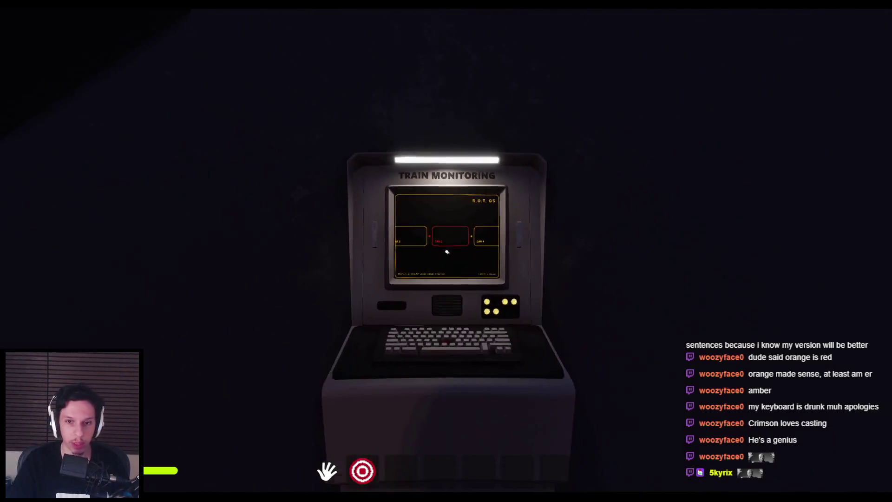
pyautogui.press('Escape')
pyautogui.hotkey('alt', 'Tab')
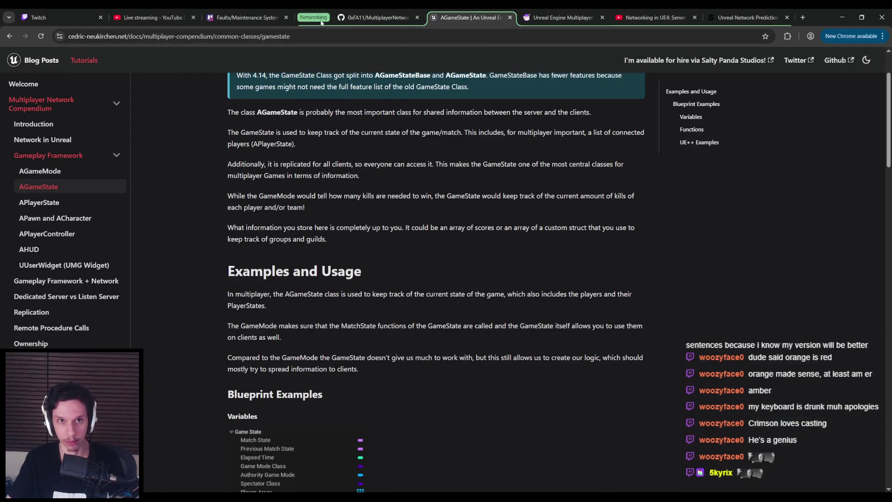
pyautogui.click(322, 111)
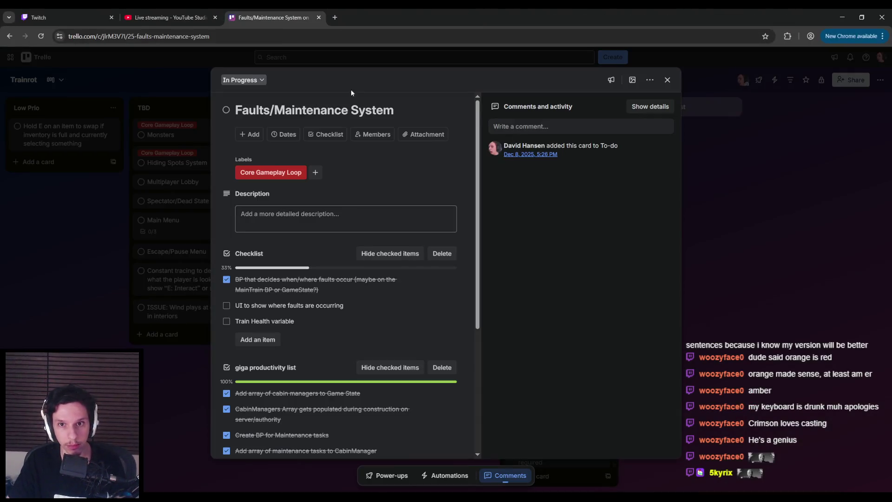
# - Review the Faults/Maintenance System card's checklist, then close it
pyautogui.hotkey('alt', 'Tab')
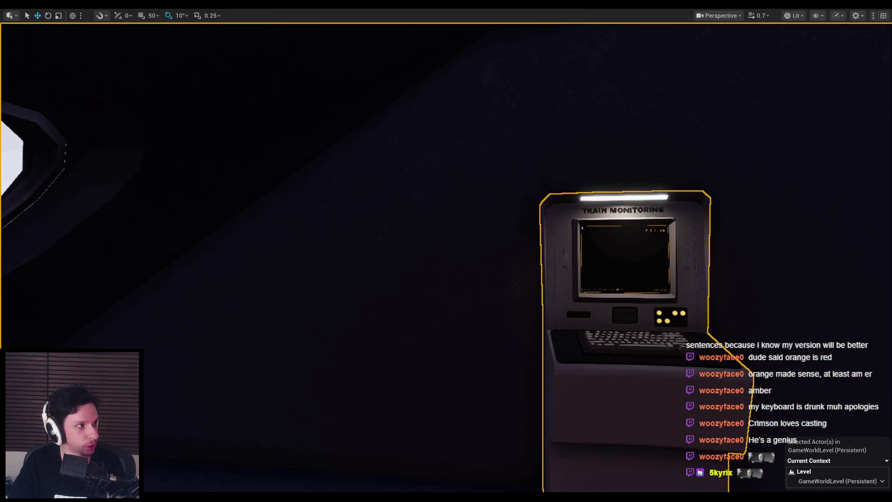
pyautogui.hotkey('alt', 'Tab')
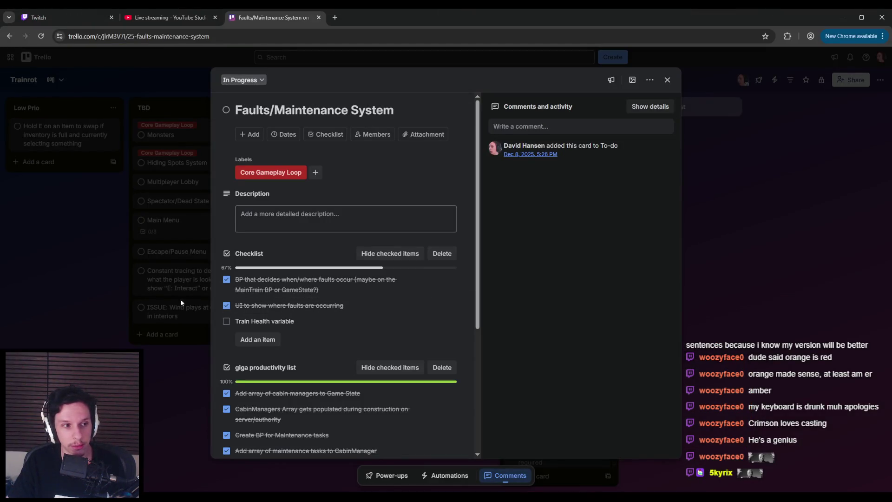
pyautogui.scroll(-4, 237, 342)
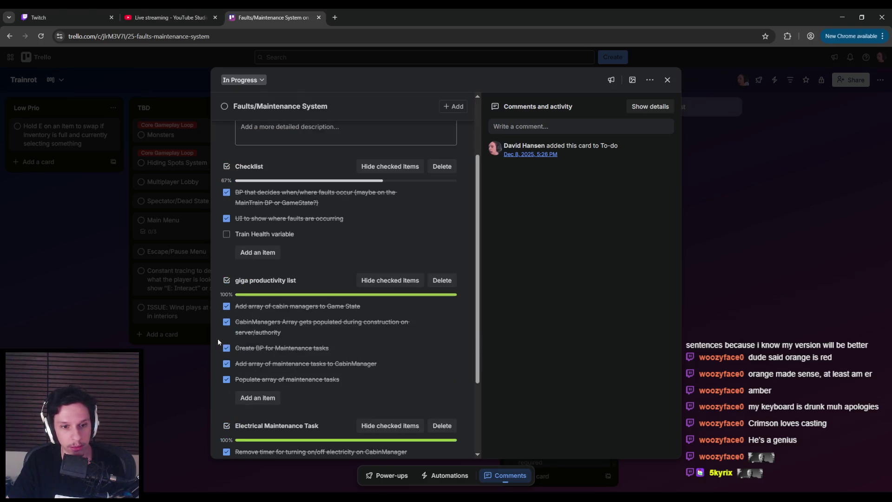
pyautogui.scroll(4, 232, 353)
pyautogui.click(172, 358)
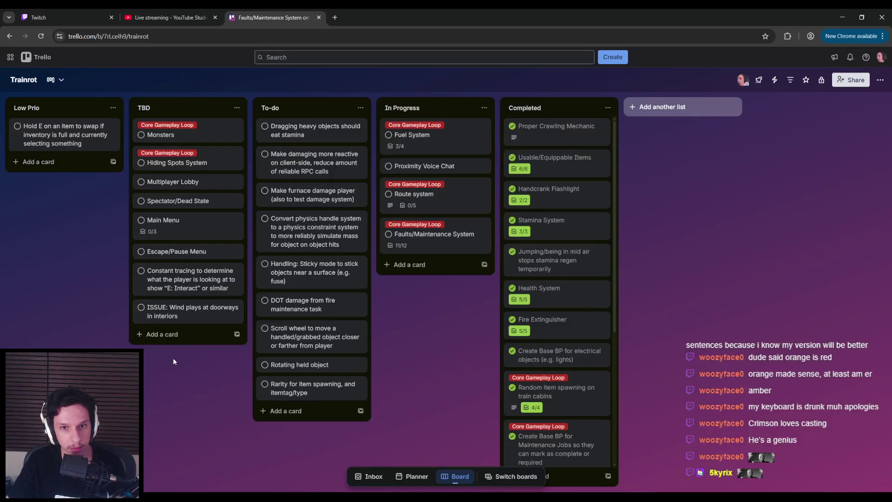
pyautogui.click(450, 246)
pyautogui.scroll(-4, 228, 291)
pyautogui.scroll(4, 229, 291)
pyautogui.click(145, 354)
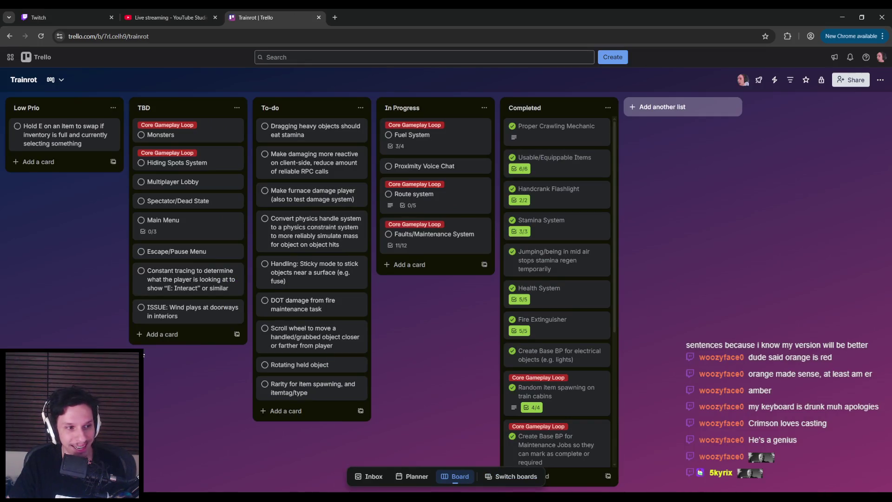
# - Open and close the Route system and Fuel System cards, then return to the Unreal editor
pyautogui.click(420, 198)
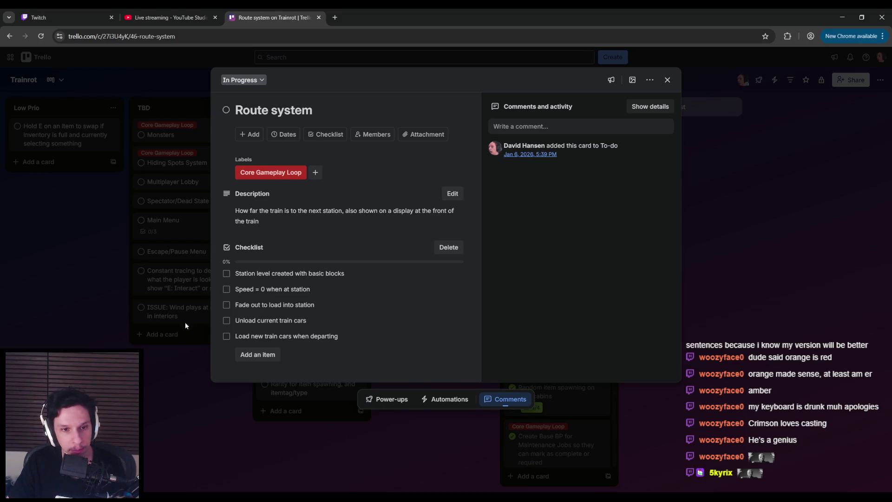
pyautogui.click(171, 347)
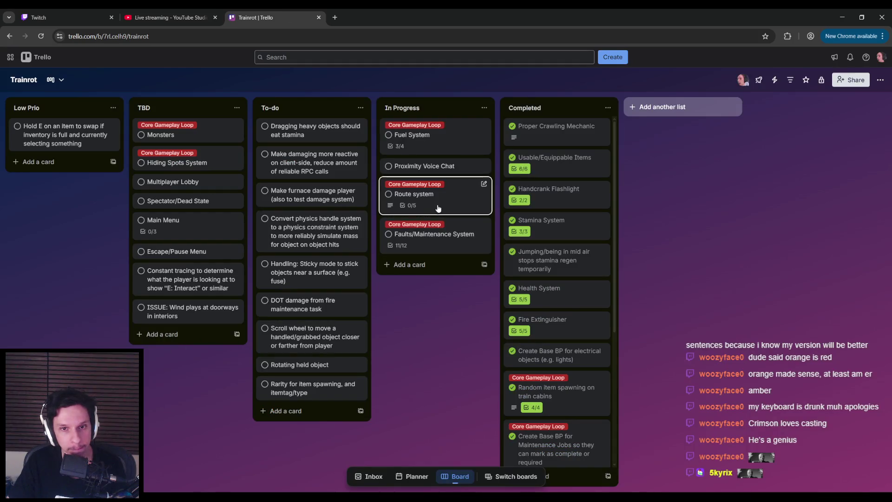
pyautogui.click(437, 210)
pyautogui.click(193, 339)
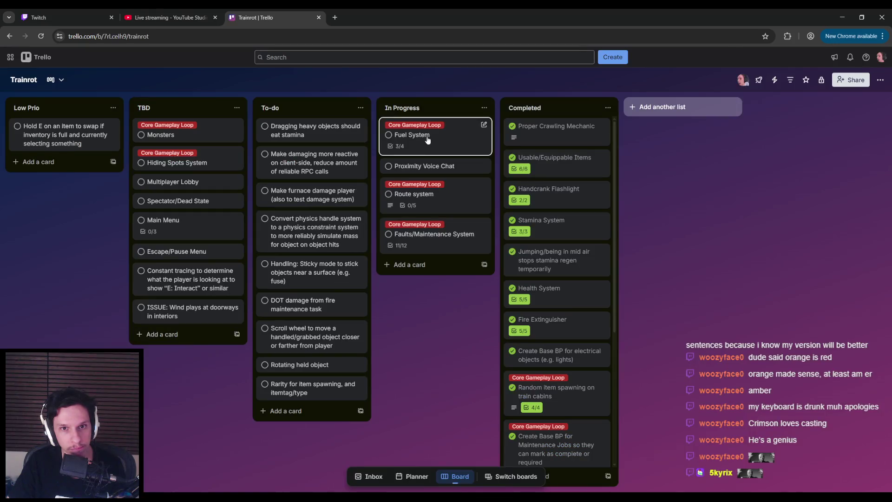
pyautogui.click(420, 136)
pyautogui.click(182, 344)
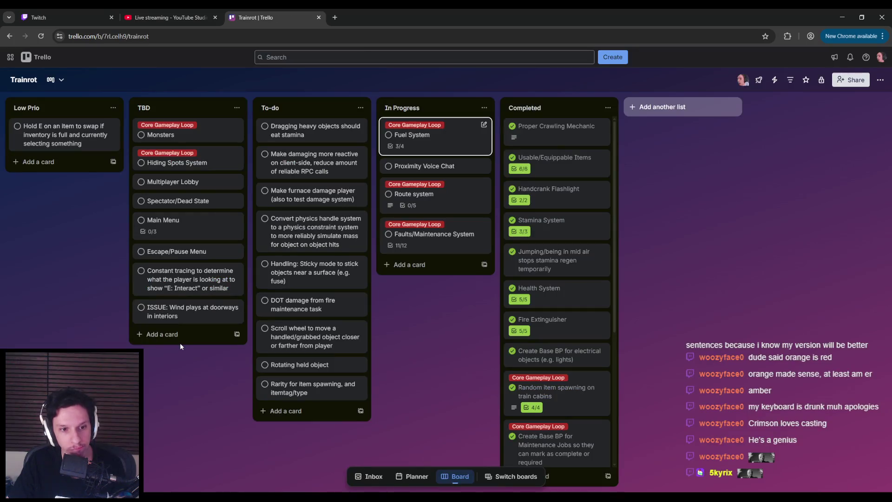
pyautogui.click(219, 460)
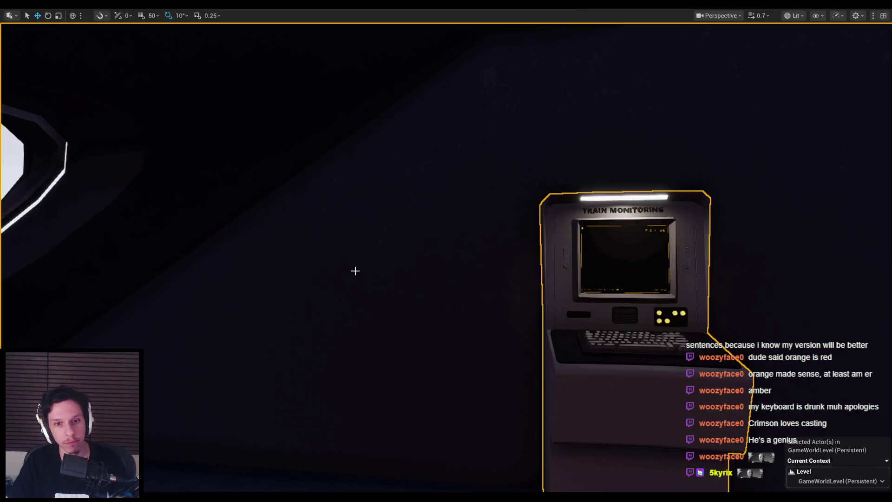
# - Start playing with Alt+P, check the terminal, and pick up the small box and fire extinguisher
pyautogui.hotkey('alt', 'p')
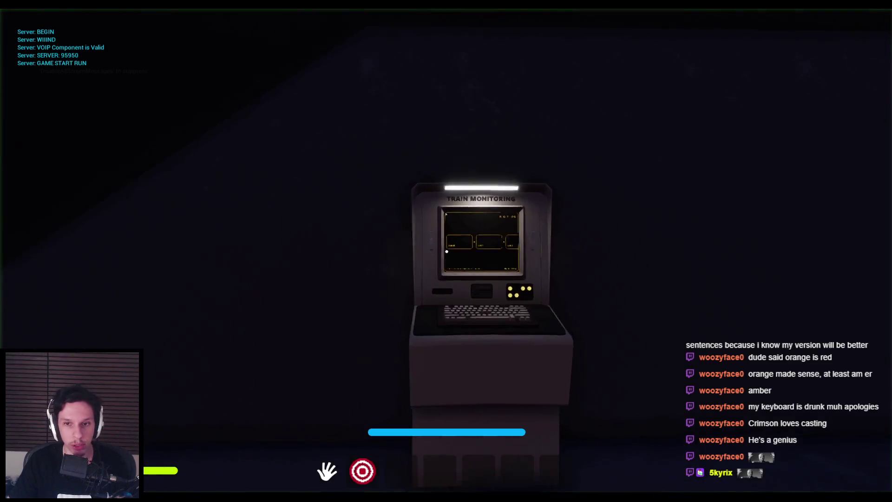
pyautogui.press('e')
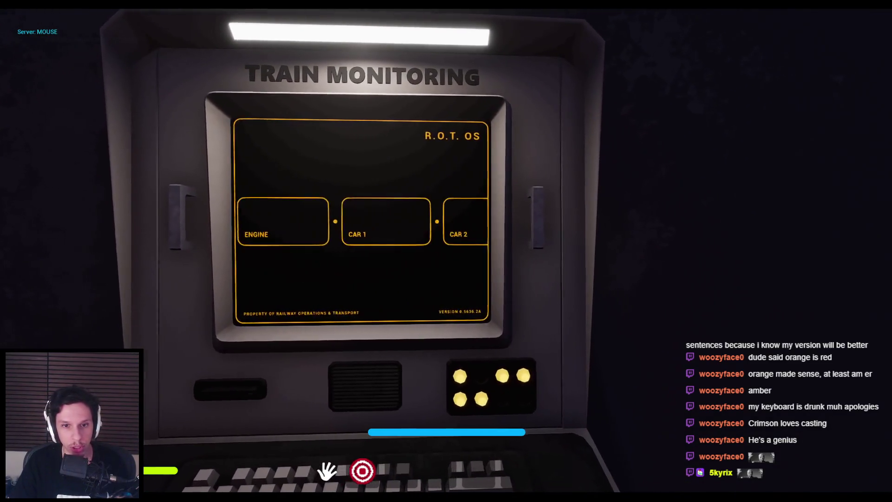
pyautogui.press('e')
pyautogui.press('w')
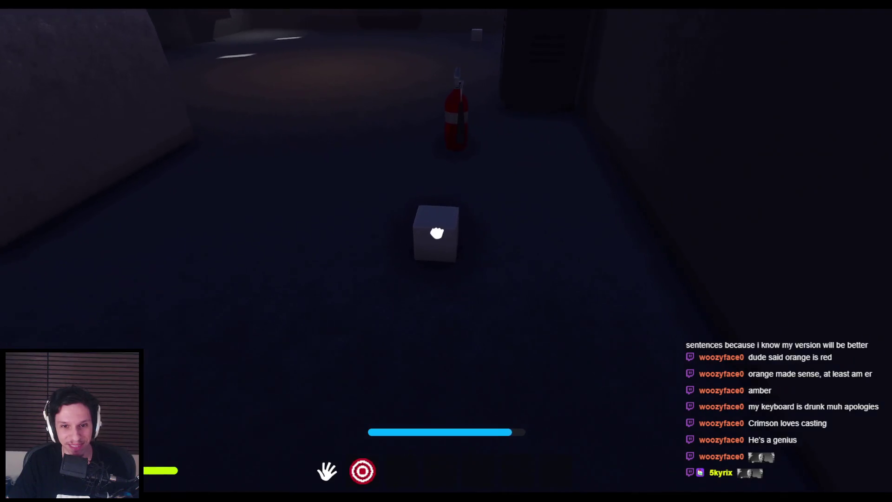
pyautogui.press('e')
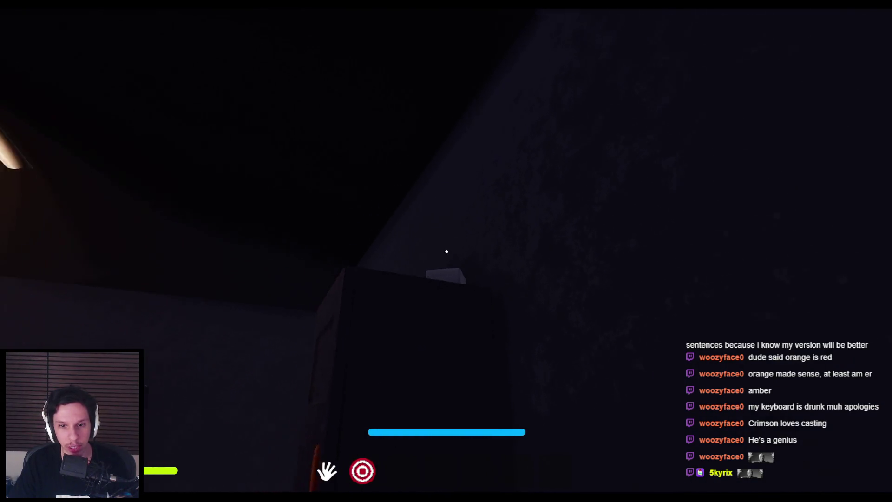
pyautogui.hotkey('shift', 'w')
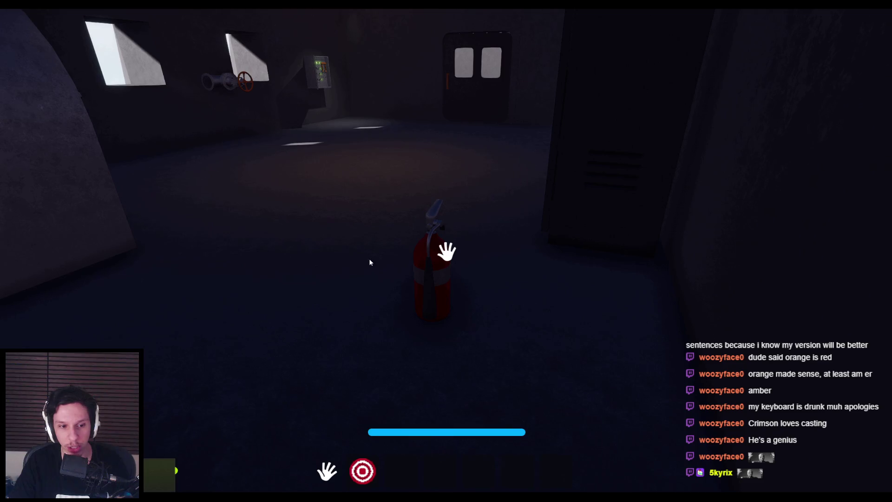
pyautogui.press('e')
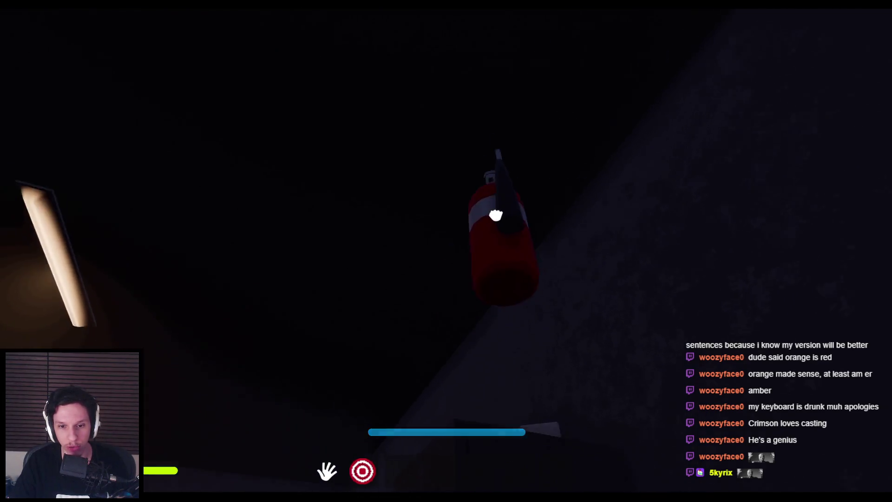
pyautogui.click(446, 243)
# - Turn the red valve, insert the fuse, pull the fuse box levers, then check the monitoring terminal
pyautogui.hotkey('shift', 'w')
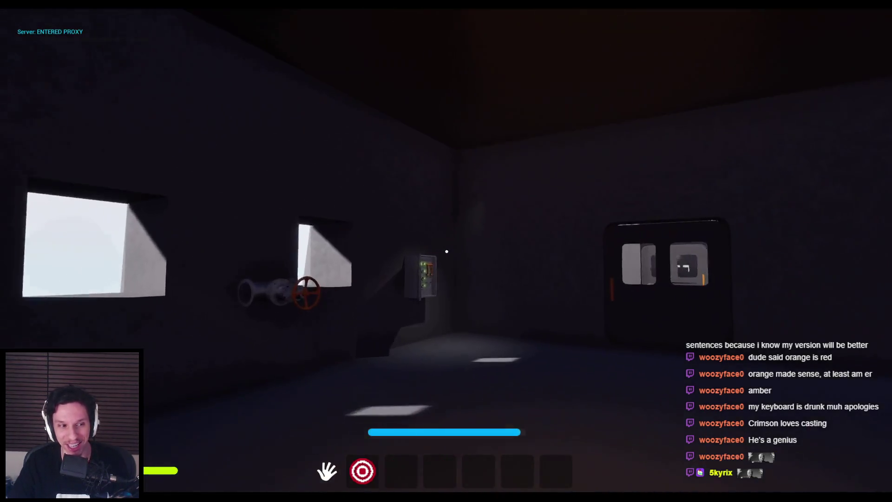
pyautogui.moveTo(446, 251); pyautogui.dragTo(458, 337)
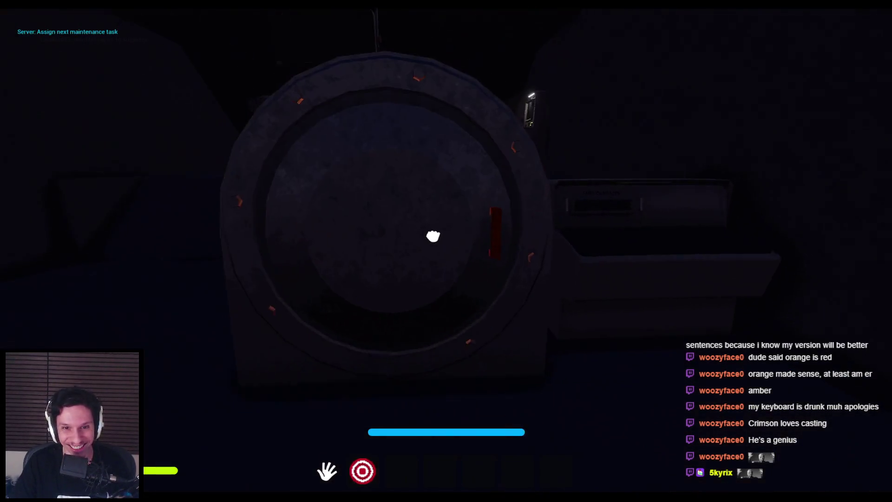
pyautogui.moveTo(434, 235)
pyautogui.mouseDown()
pyautogui.moveTo(517, 239)
pyautogui.moveTo(353, 241)
pyautogui.moveTo(312, 267)
pyautogui.mouseUp()
pyautogui.click(446, 252)
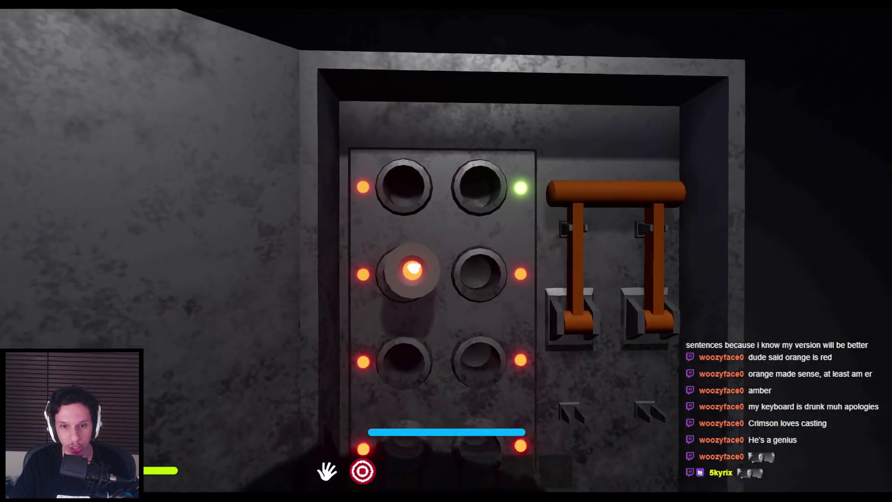
pyautogui.click(479, 187)
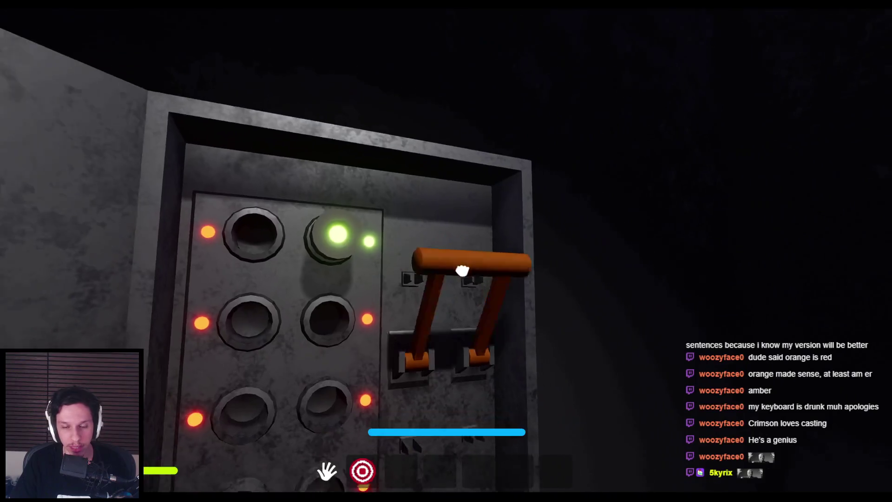
pyautogui.moveTo(462, 267); pyautogui.dragTo(503, 385)
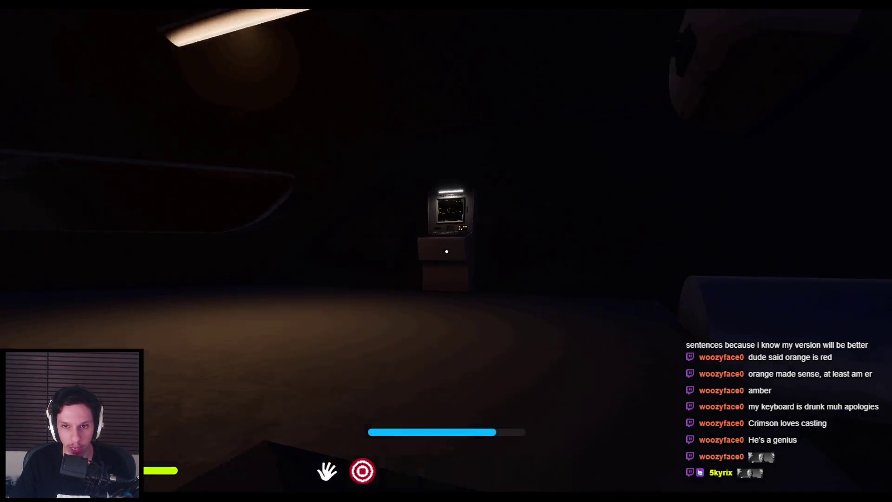
pyautogui.click(446, 251)
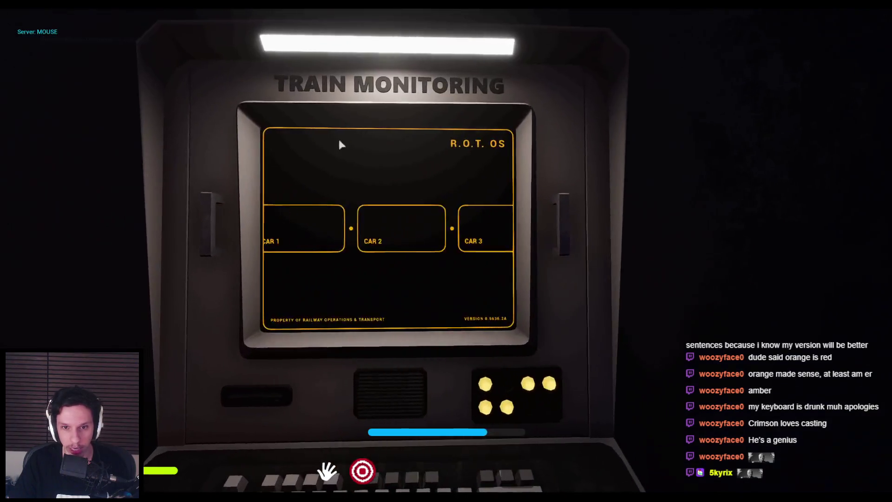
pyautogui.press('Escape')
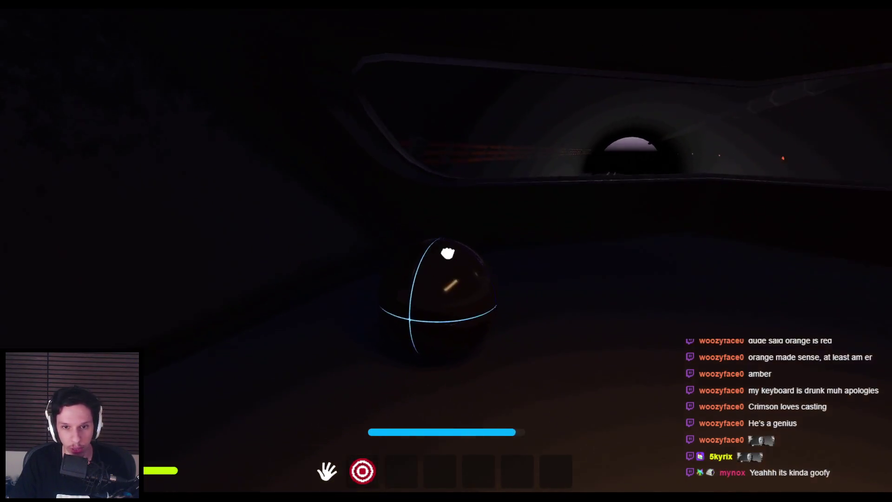
# - Pick up the orb, glance at the monitoring terminal, and climb onto the window ledge
pyautogui.click(446, 252)
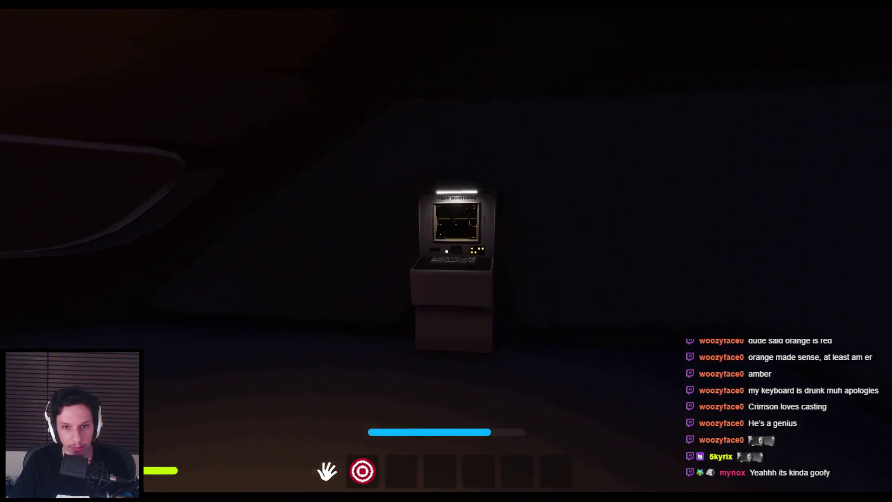
pyautogui.press('e')
pyautogui.press('Escape')
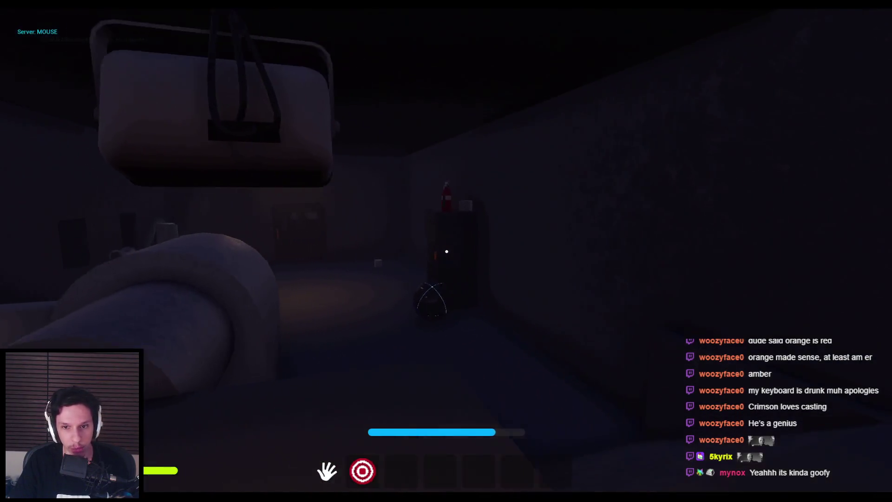
pyautogui.press('w')
pyautogui.press('w')
pyautogui.press('space')
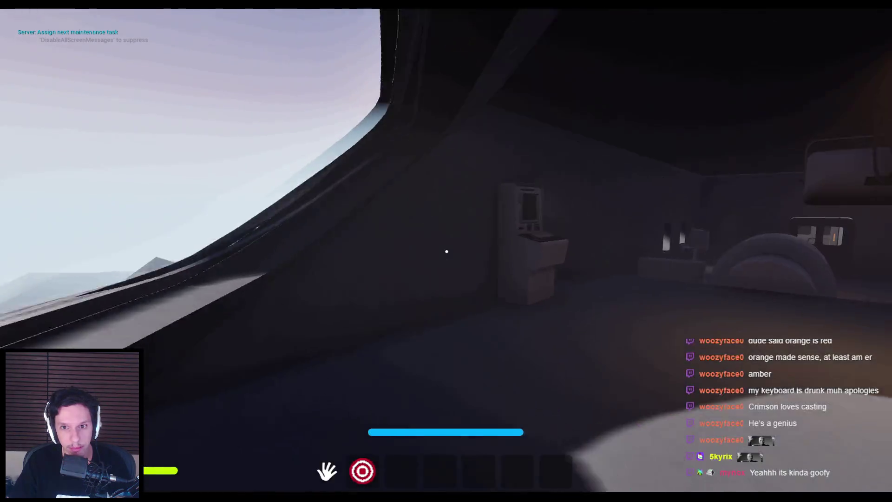
pyautogui.press('w')
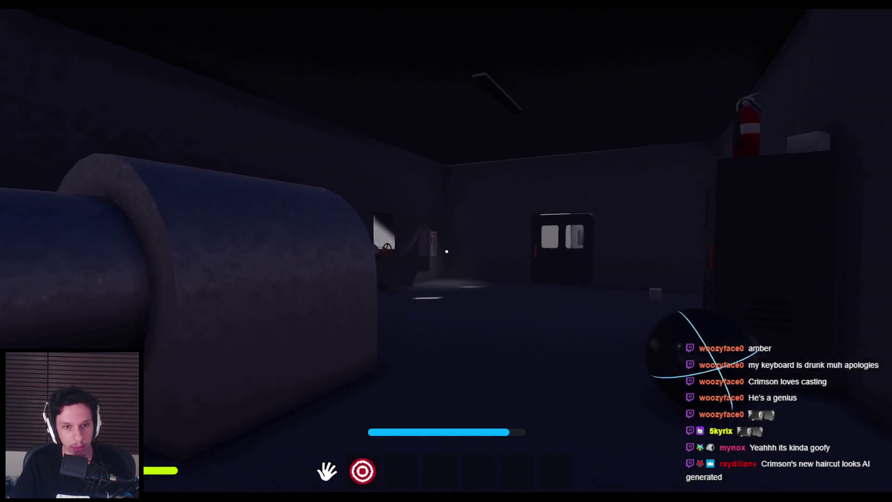
# - Insert the fuse and pull the levers to restore power, then check the terminal
pyautogui.press('w')
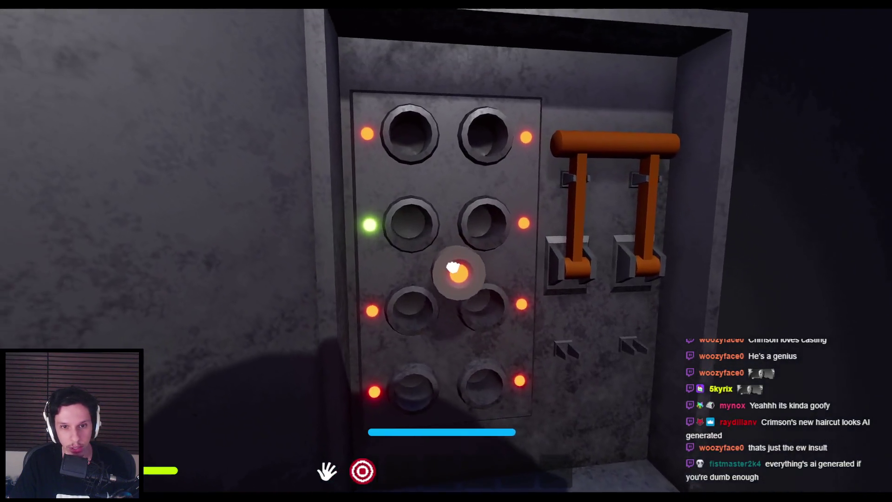
pyautogui.click(453, 267)
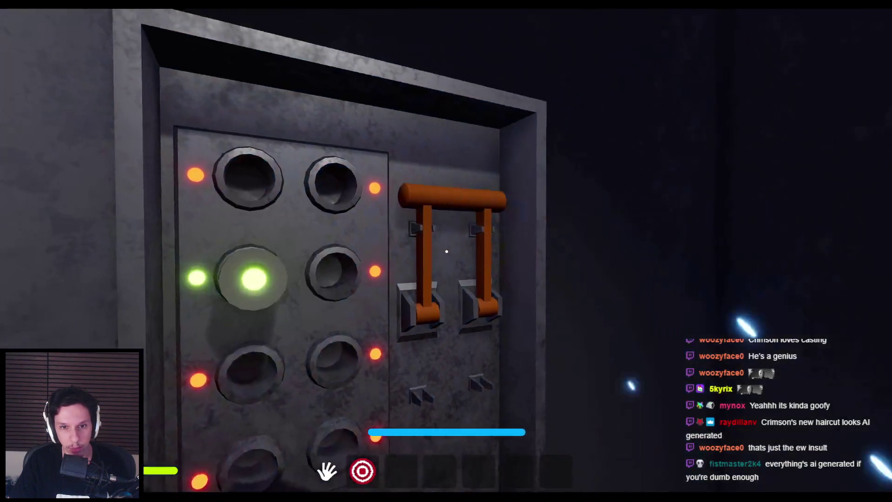
pyautogui.click(447, 251)
pyautogui.press('w')
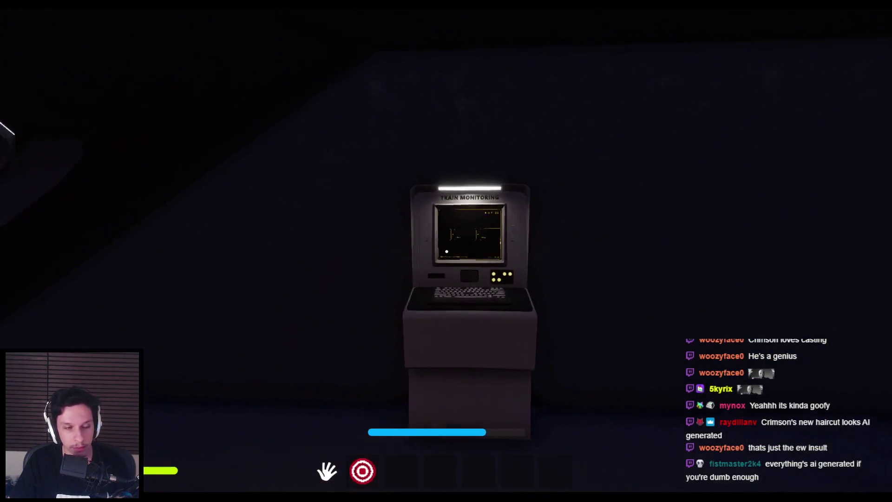
pyautogui.click(446, 252)
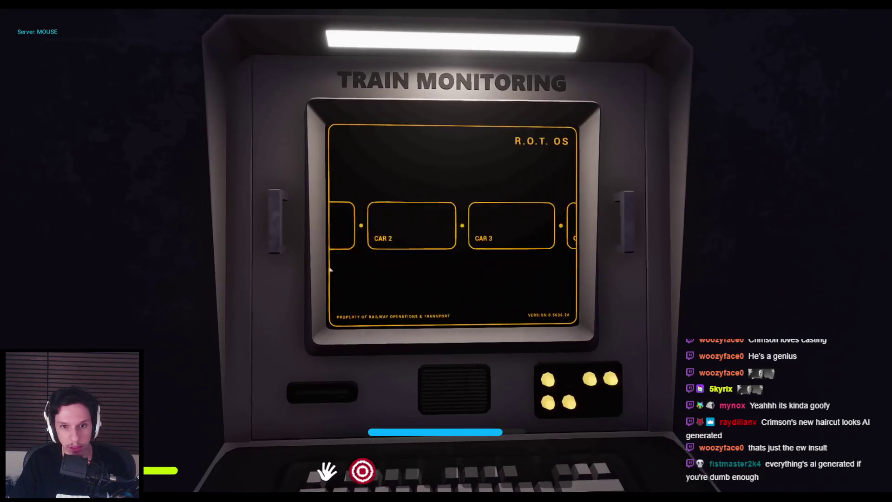
pyautogui.press('Escape')
# - Walk back across the room and check which train car has a pending task
pyautogui.press('w')
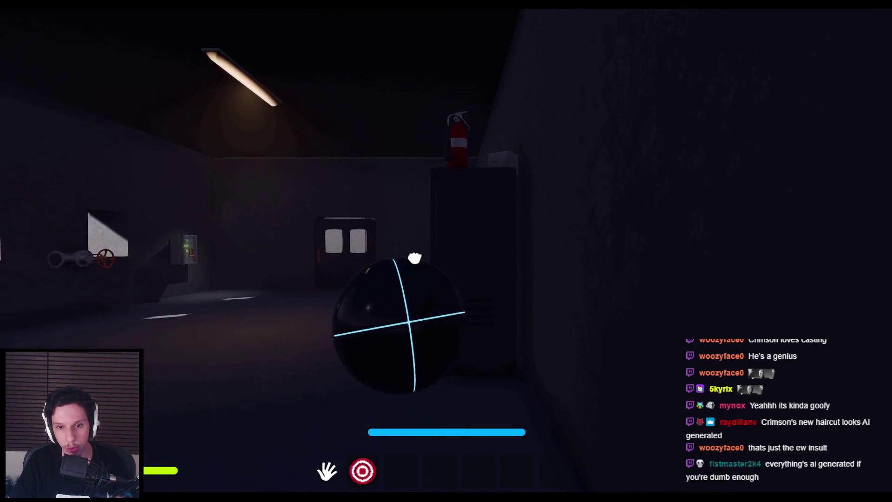
pyautogui.press('w')
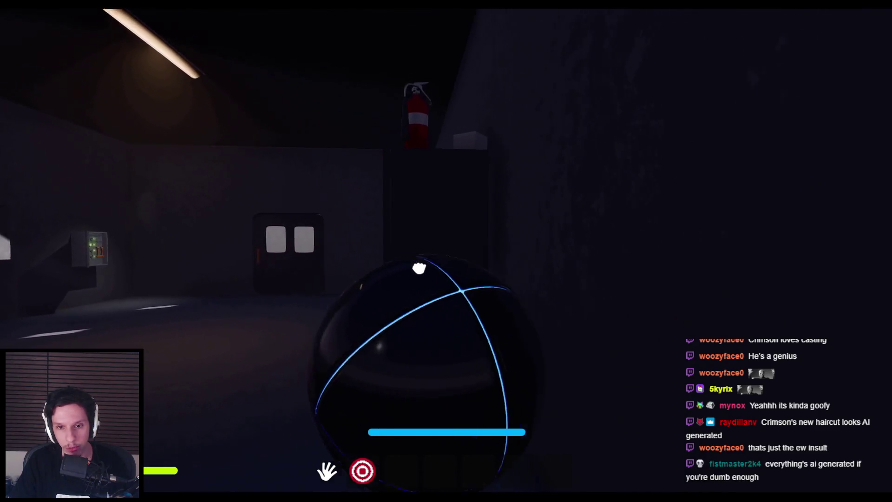
pyautogui.press('w')
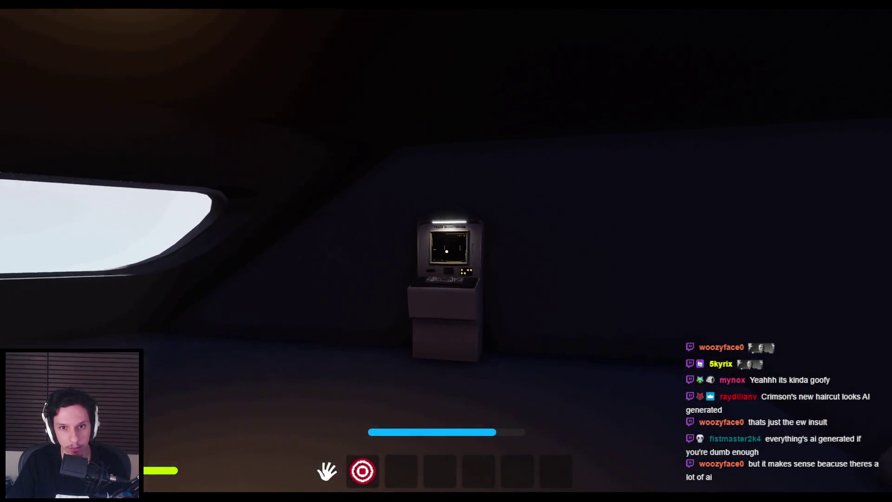
pyautogui.click(446, 250)
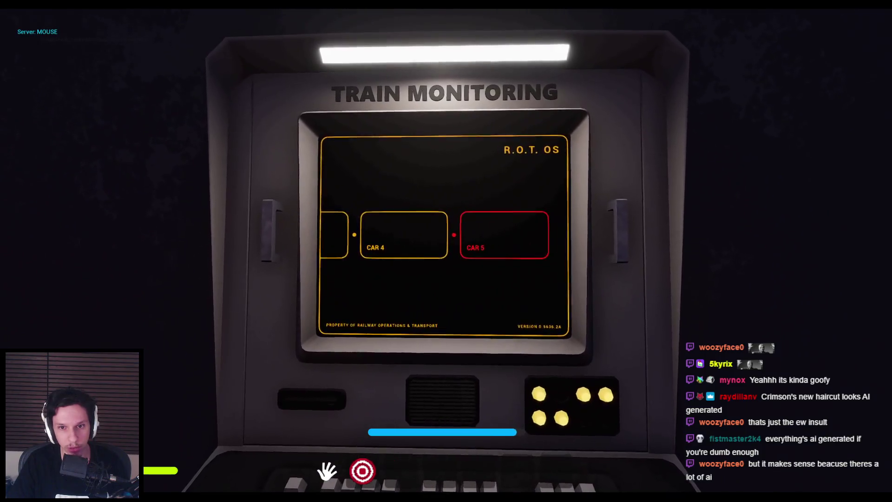
# - Leave the terminal and walk through the tower corridor and passenger car to its end door
pyautogui.press('e')
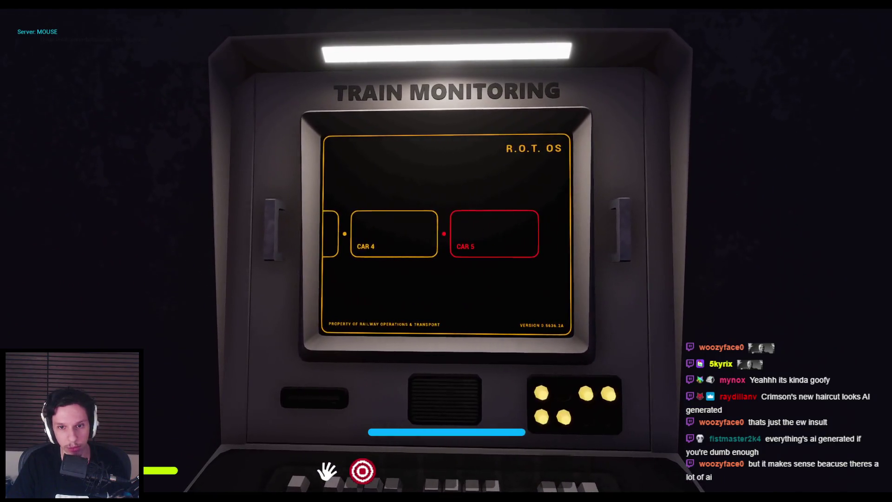
pyautogui.press('w')
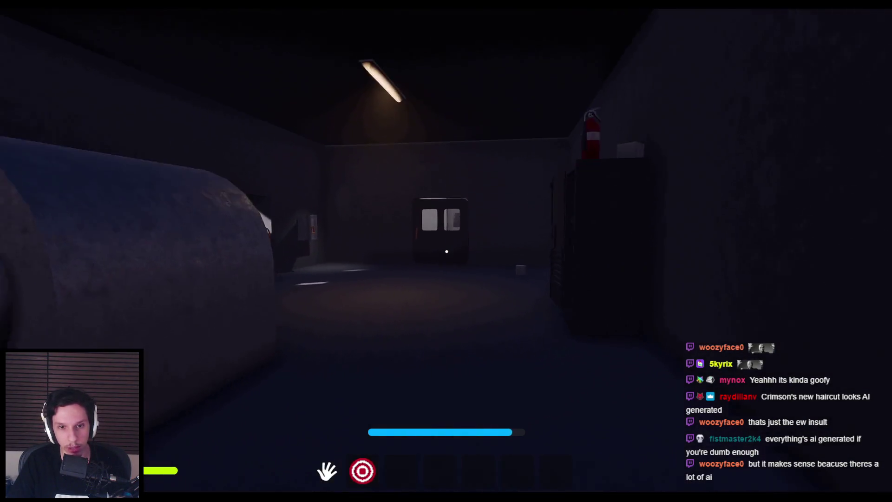
pyautogui.press('w')
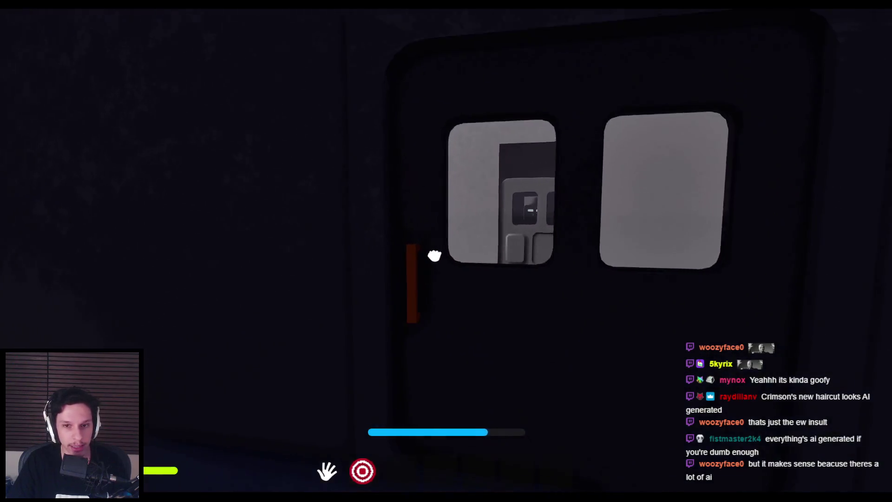
pyautogui.press('w')
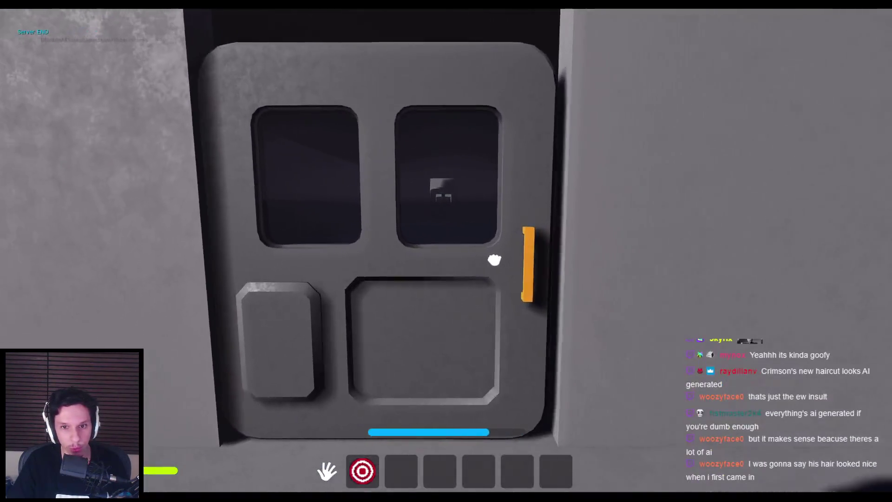
pyautogui.click(446, 251)
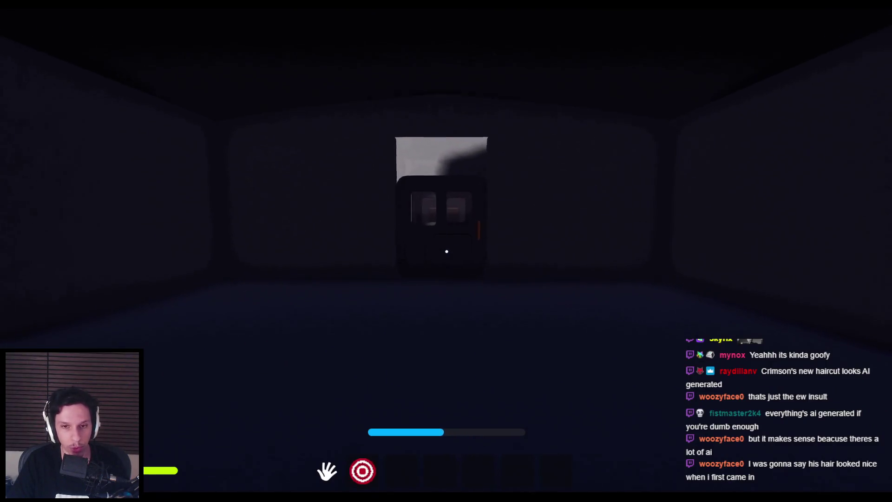
pyautogui.press('w')
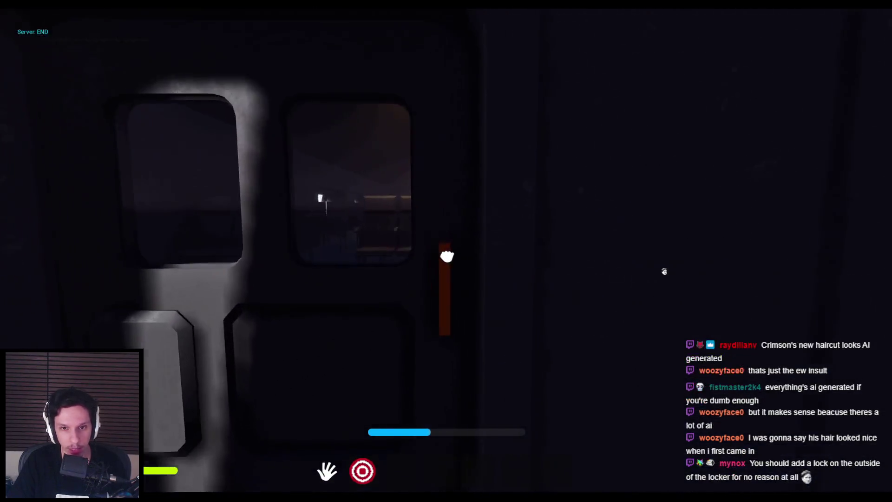
pyautogui.click(446, 256)
pyautogui.press('w')
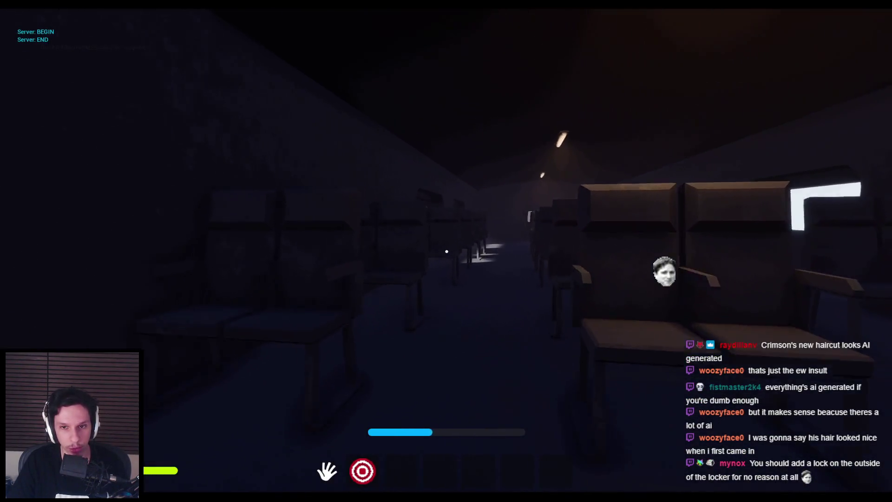
pyautogui.press('w')
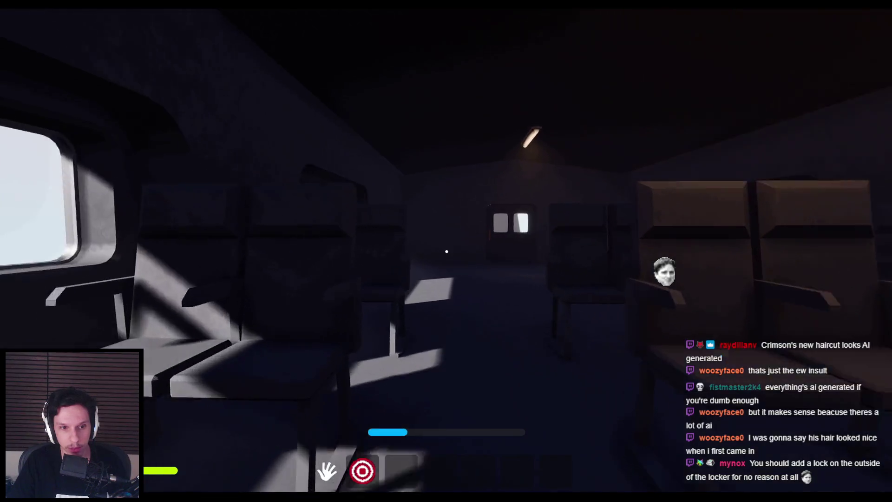
pyautogui.press('w')
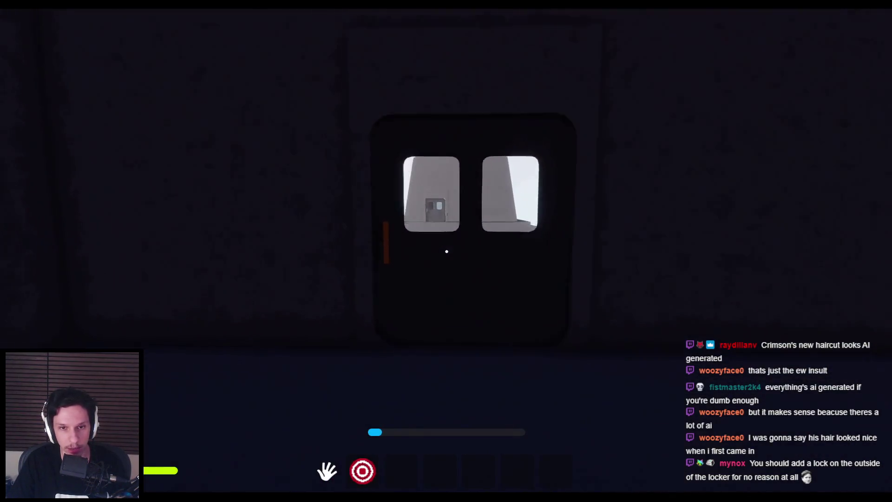
pyautogui.press('w')
pyautogui.click(447, 252)
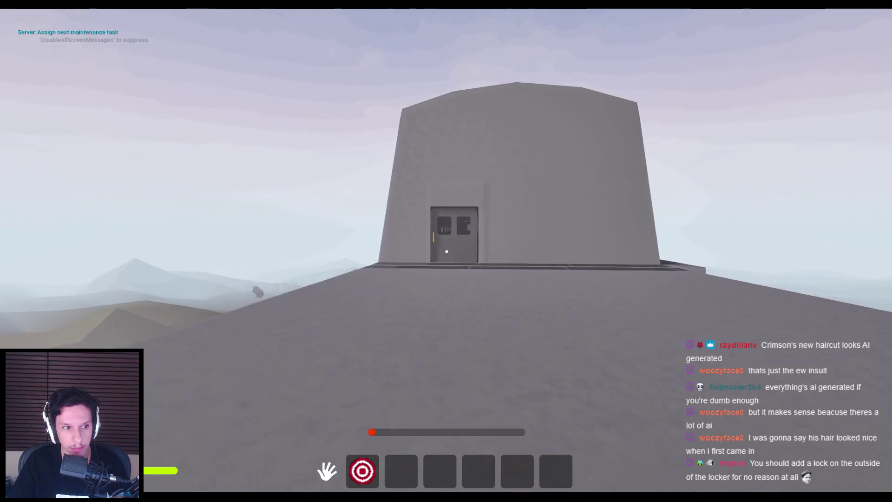
# - Cross the next corridor and car, exit through the double door, and climb the outside ladder
pyautogui.press('w')
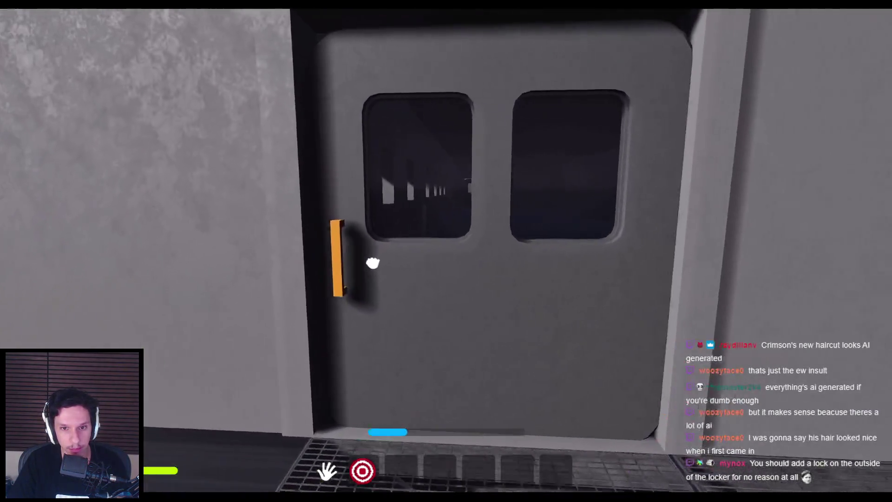
pyautogui.click(373, 263)
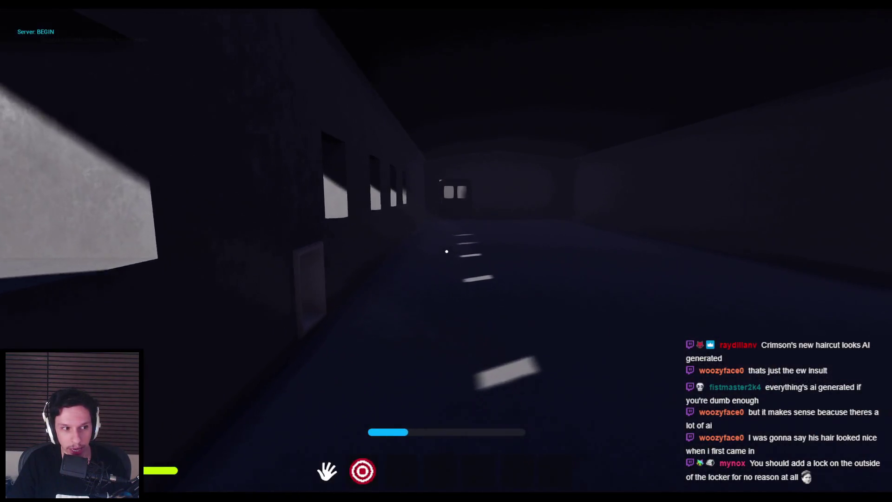
pyautogui.press('w')
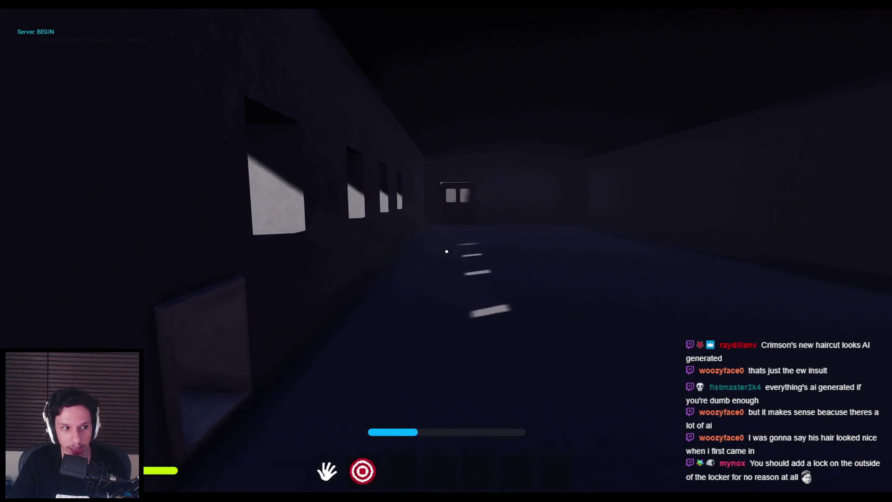
pyautogui.press('w')
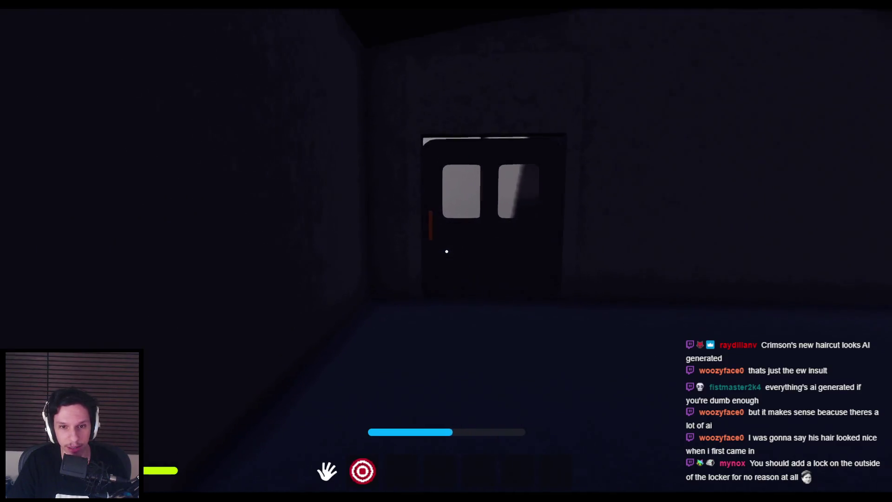
pyautogui.click(447, 251)
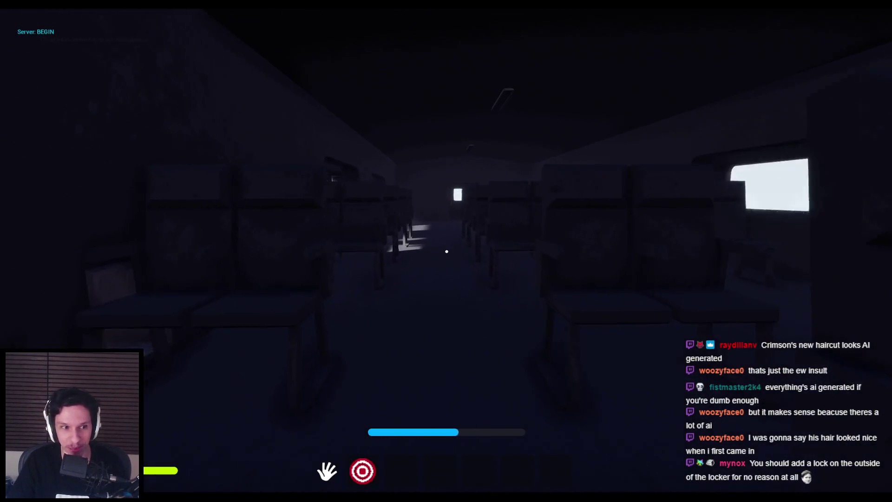
pyautogui.press('w')
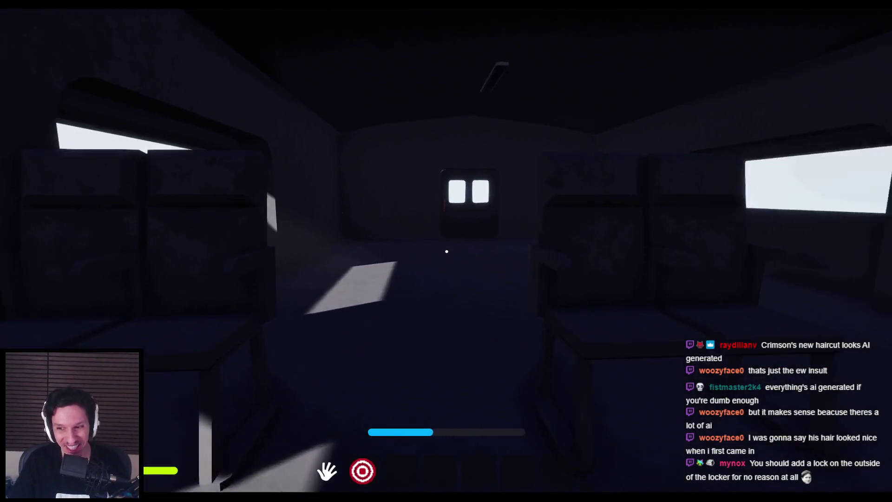
pyautogui.press('w')
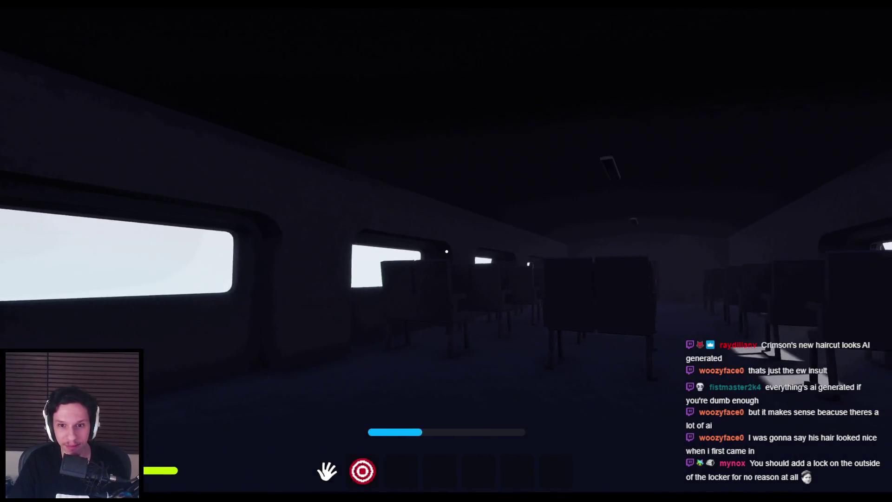
pyautogui.click(299, 271)
pyautogui.press('w')
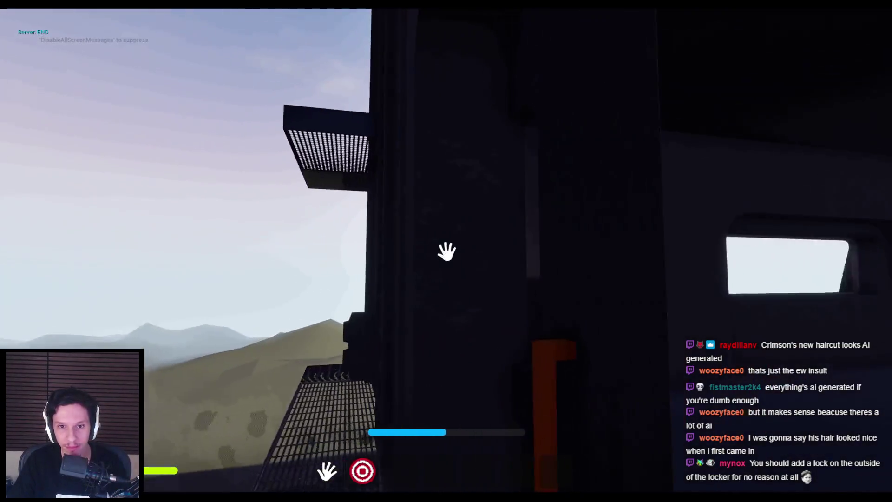
pyautogui.press('w')
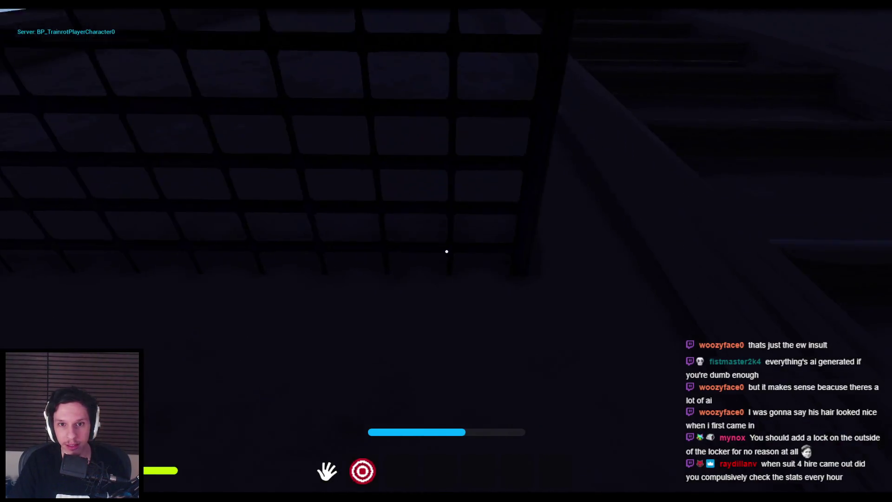
pyautogui.press('w')
pyautogui.press('w')
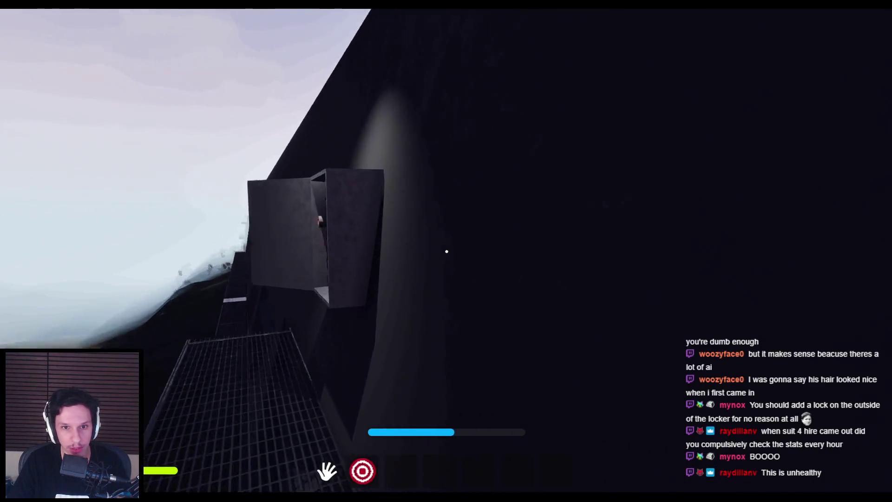
# - Fit the fuse into the lower-left socket, pull the lever down, and climb onto the rooftop
pyautogui.press('w')
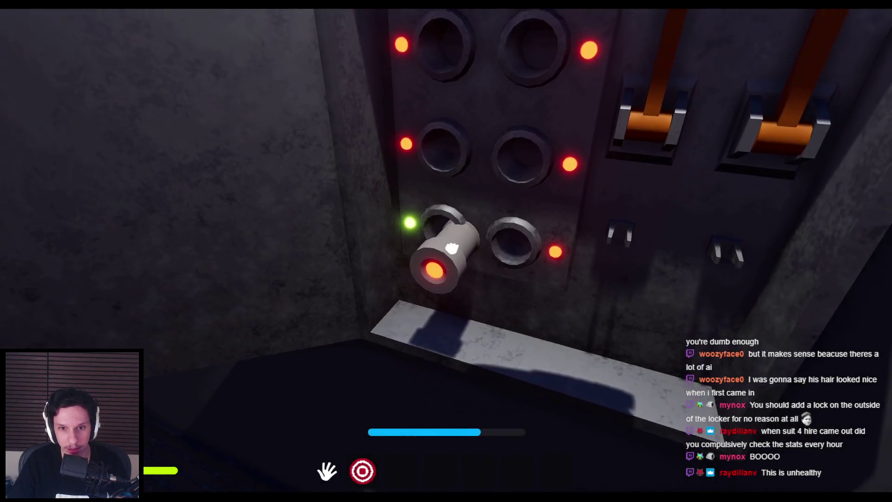
pyautogui.moveTo(459, 249)
pyautogui.mouseDown()
pyautogui.moveTo(522, 365)
pyautogui.moveTo(520, 483)
pyautogui.mouseUp()
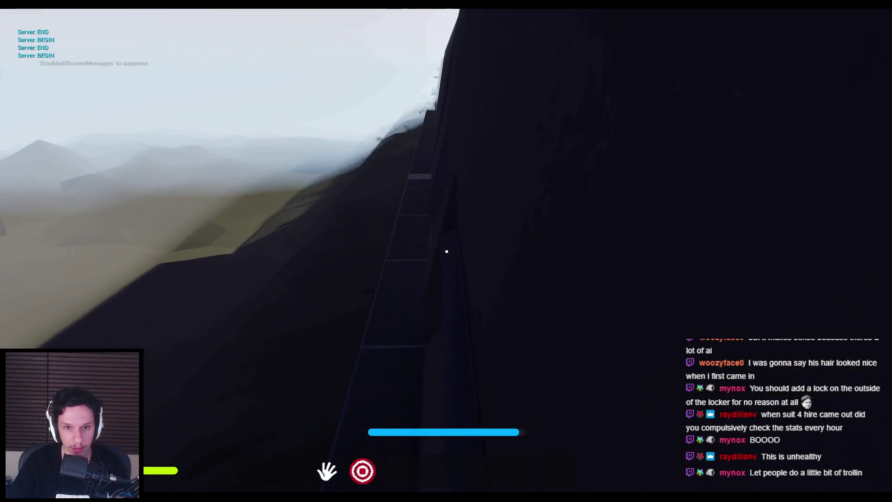
pyautogui.press('w')
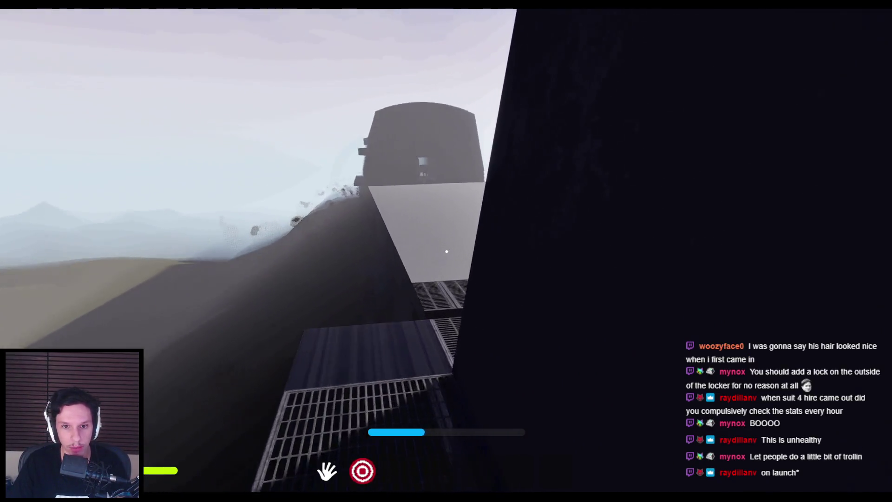
pyautogui.press('w')
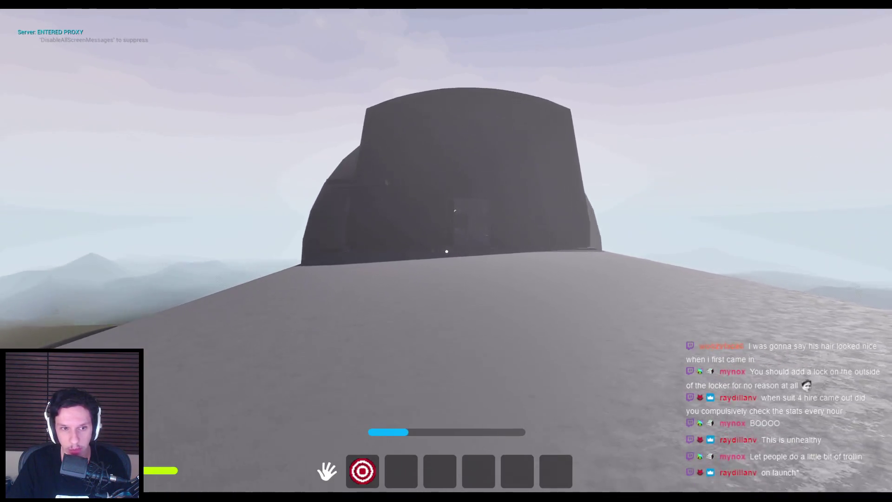
# - Walk back through the dark tower interior to the Train Monitoring terminal
pyautogui.press('w')
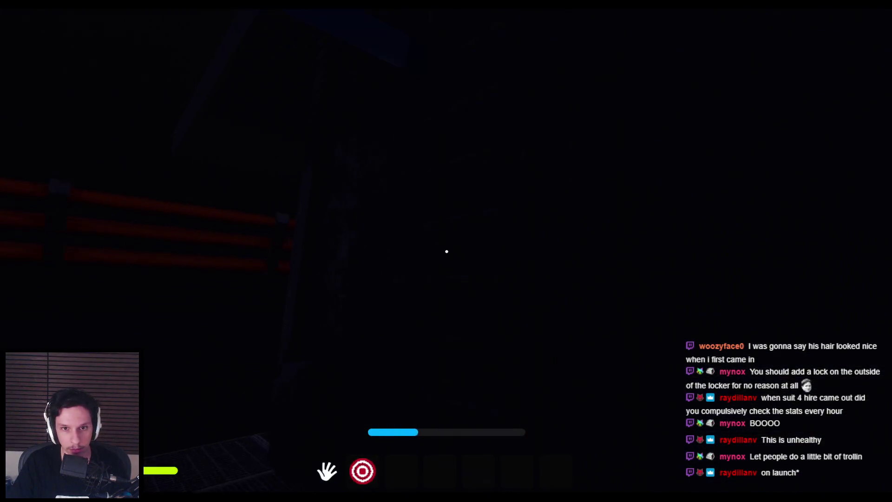
pyautogui.press('w')
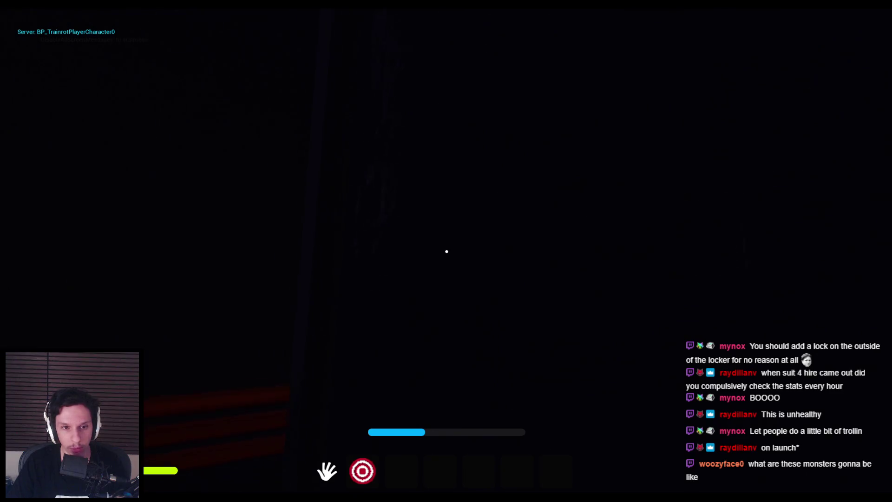
pyautogui.press('w')
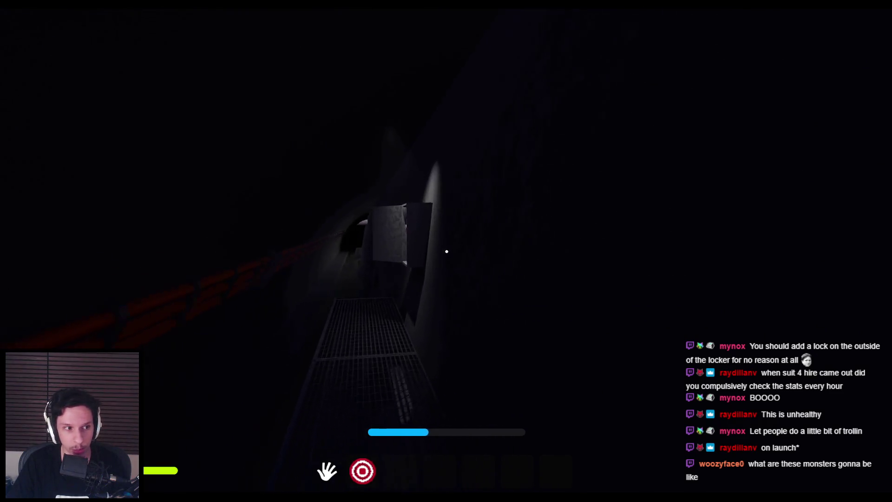
pyautogui.click(447, 251)
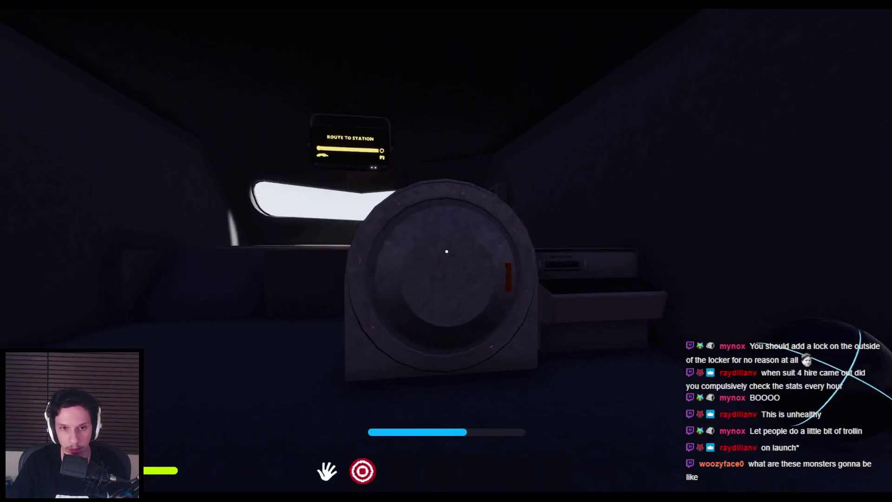
pyautogui.press('w')
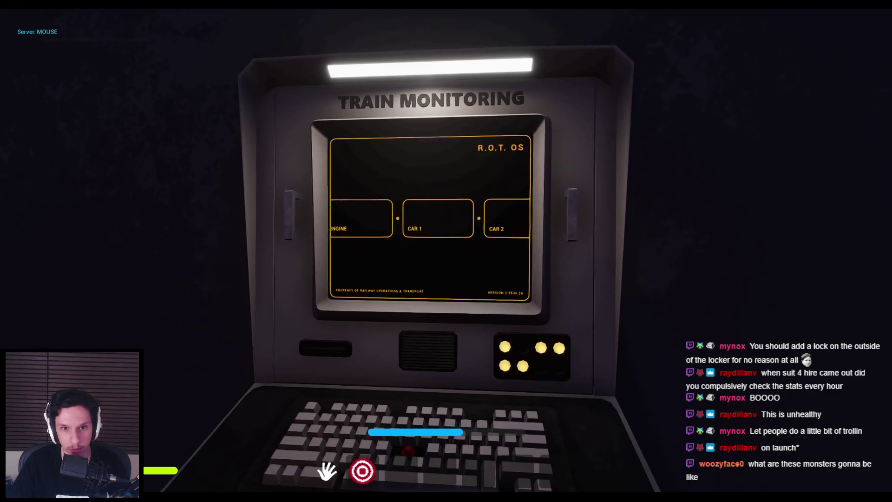
# - Scroll the terminal's car list to confirm CAR 5 is red, then exit the terminal screen
pyautogui.scroll(2, 449, 256)
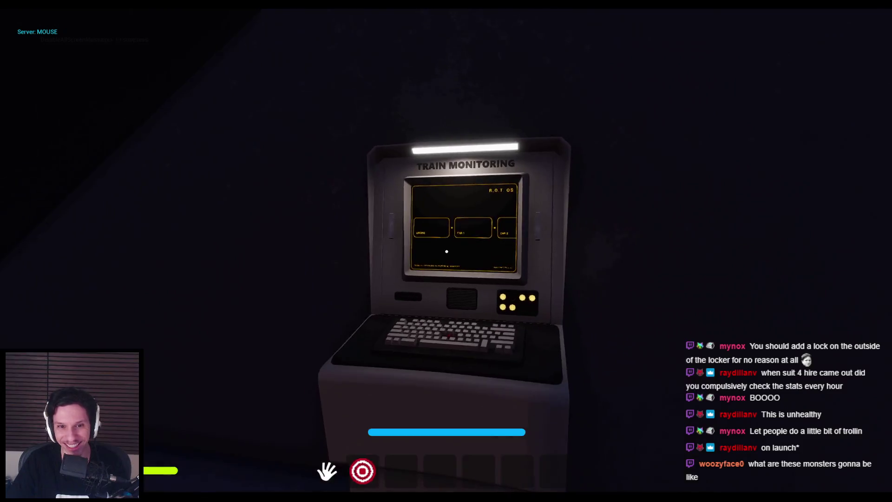
pyautogui.scroll(-4, 449, 255)
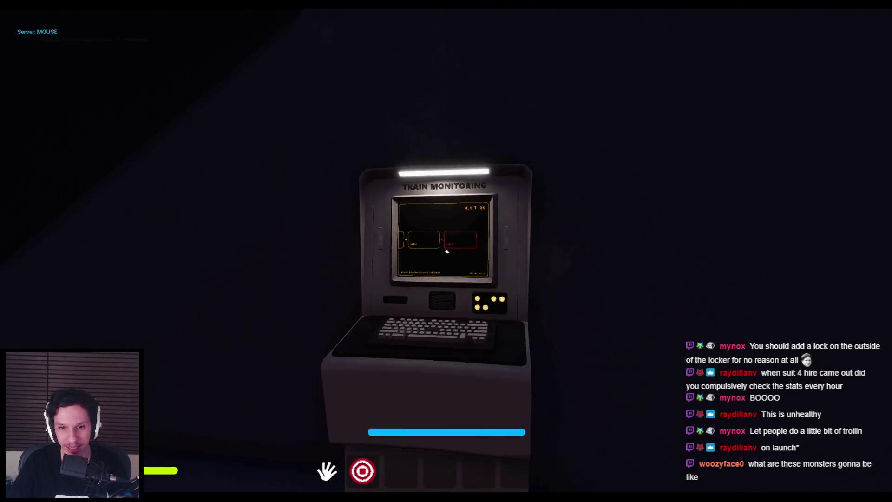
pyautogui.click(446, 251)
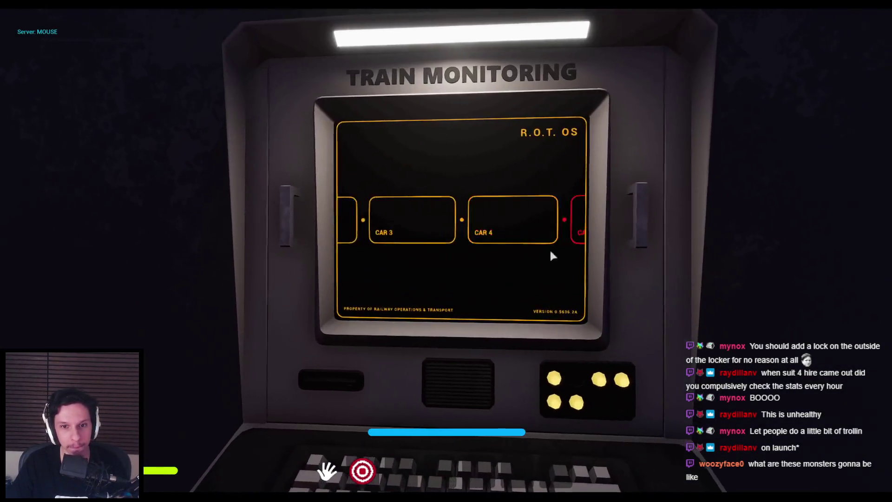
pyautogui.scroll(2, 553, 256)
pyautogui.scroll(-2, 450, 222)
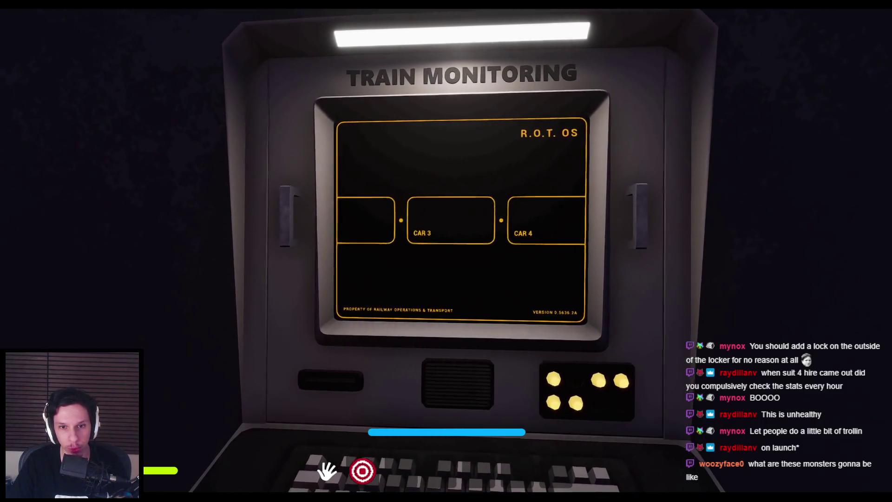
pyautogui.press('Escape')
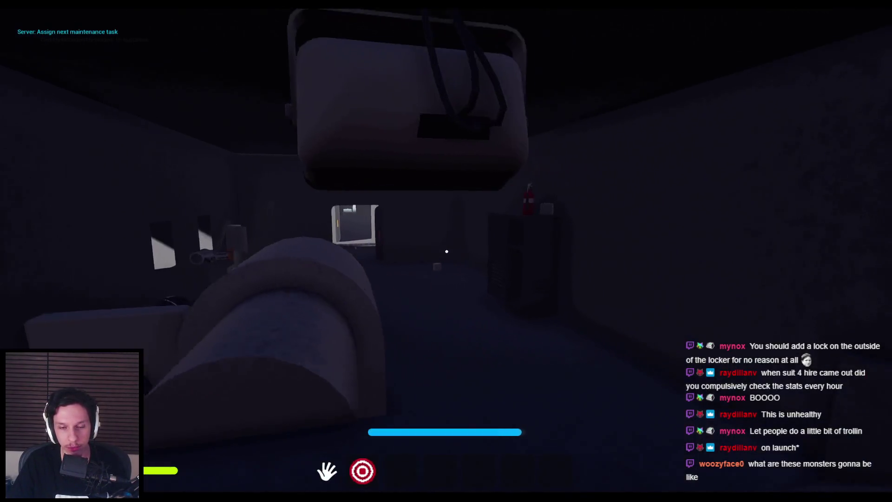
# - Drag the fuse panel's orange lever down to turn its lights green, then run back toward the terminal
pyautogui.hotkey('shift', 'w')
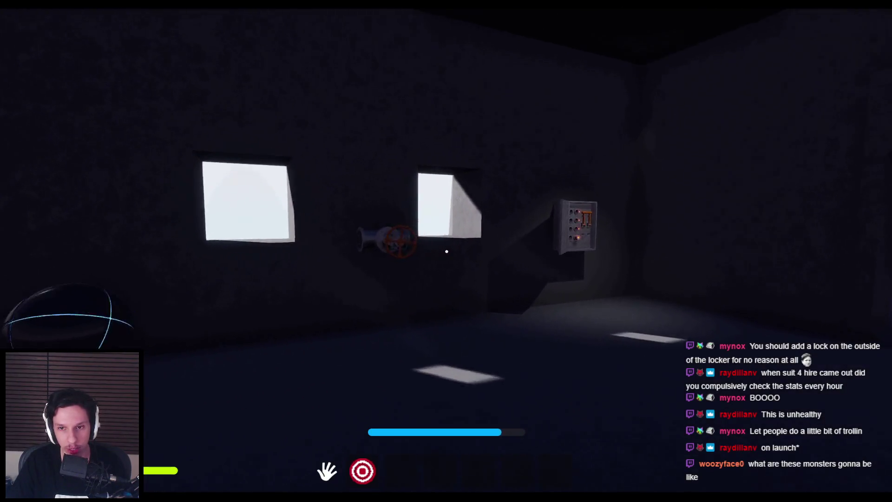
pyautogui.press('w')
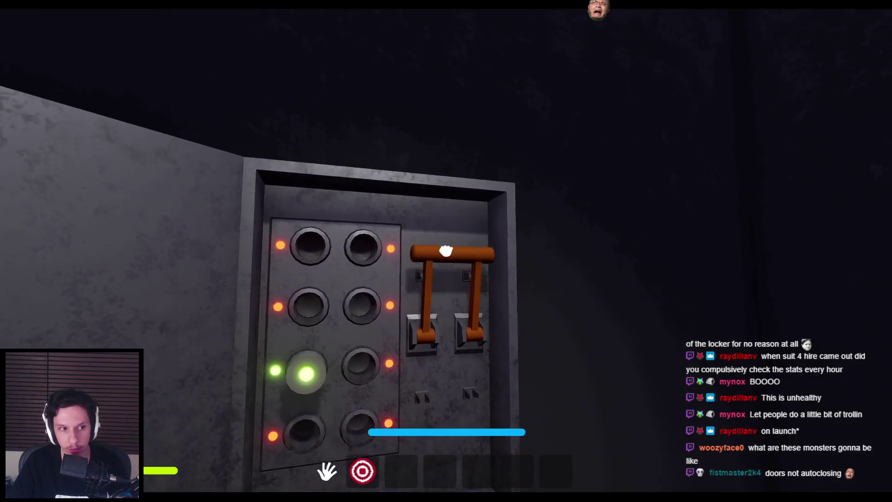
pyautogui.moveTo(447, 251); pyautogui.dragTo(478, 370)
pyautogui.press('s')
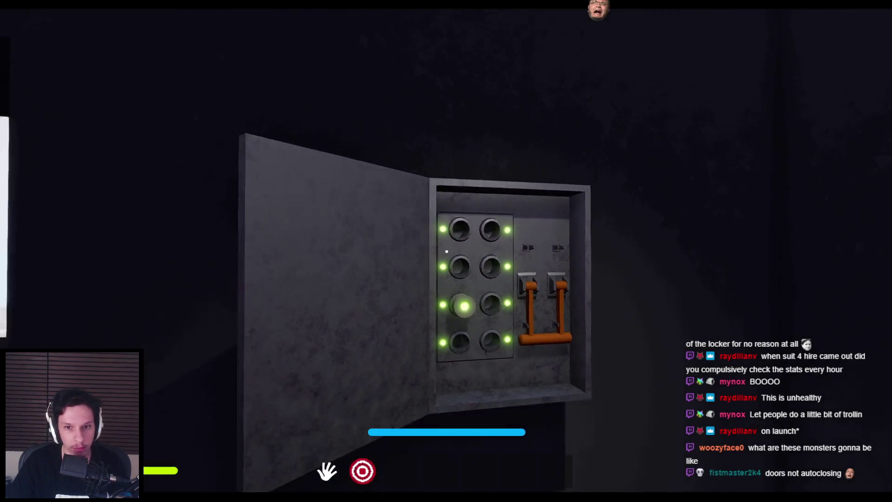
pyautogui.hotkey('shift', 'w')
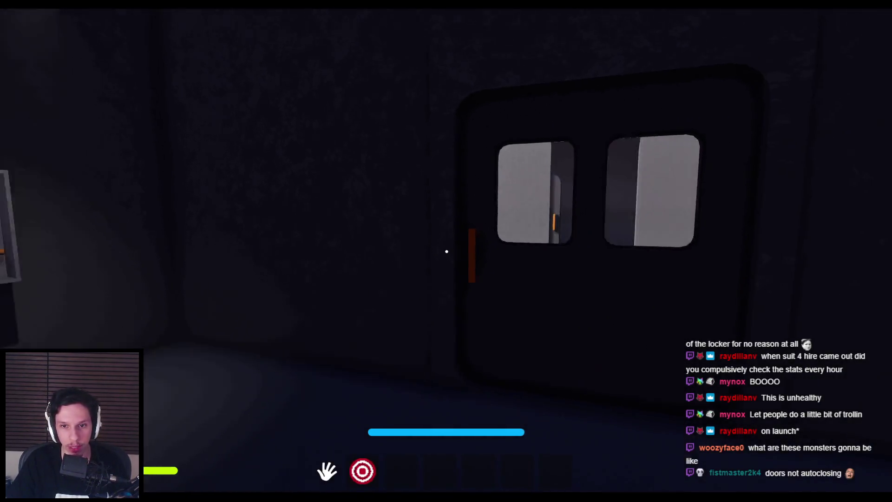
pyautogui.hotkey('shift', 'w')
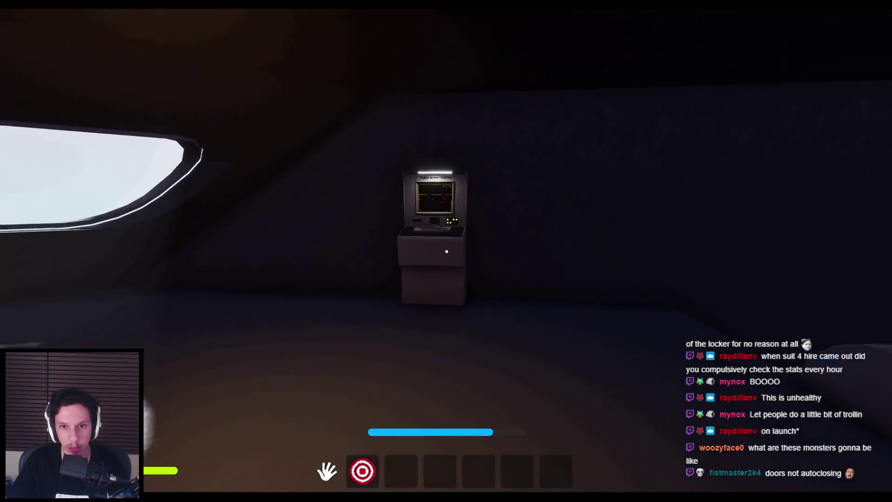
# - View the train monitoring screen and scroll the car list down to CAR 5, still red
pyautogui.press('w')
pyautogui.click(447, 252)
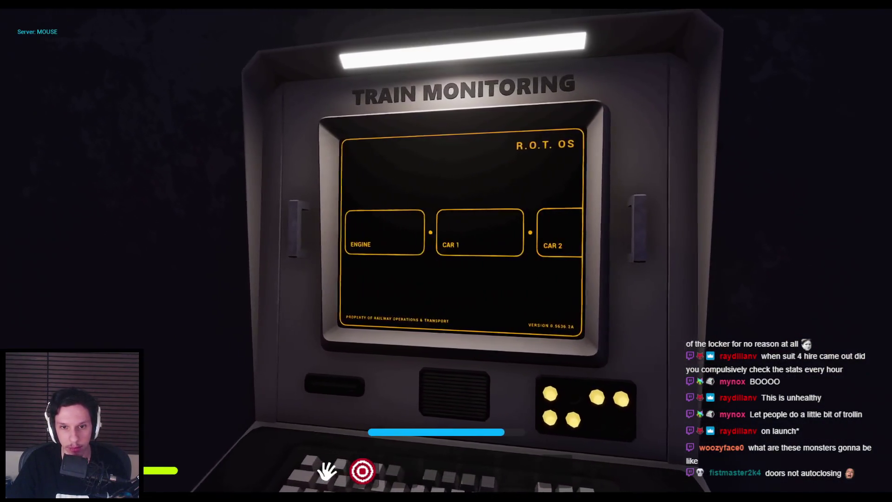
pyautogui.press('Escape')
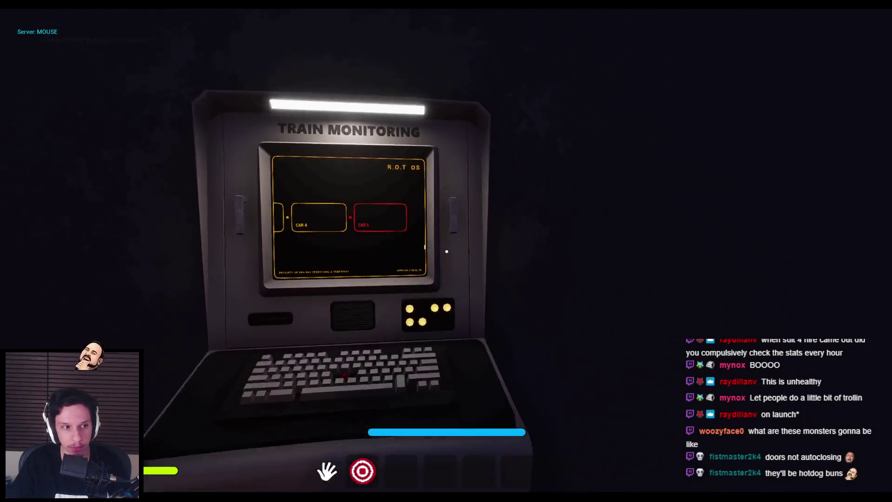
pyautogui.click(447, 251)
pyautogui.press('Escape')
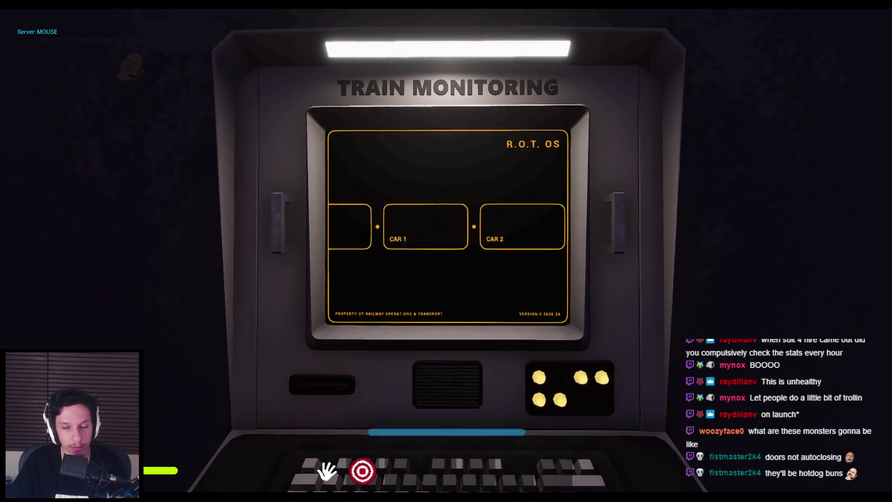
pyautogui.scroll(-2, 339, 259)
pyautogui.press('Escape')
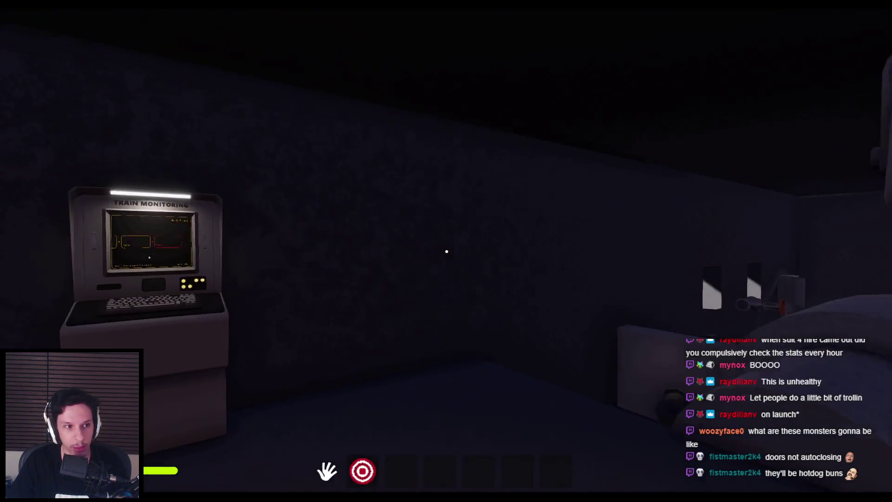
# - Turn toward the round furnace door and pull it open
pyautogui.hotkey('shift', 'w')
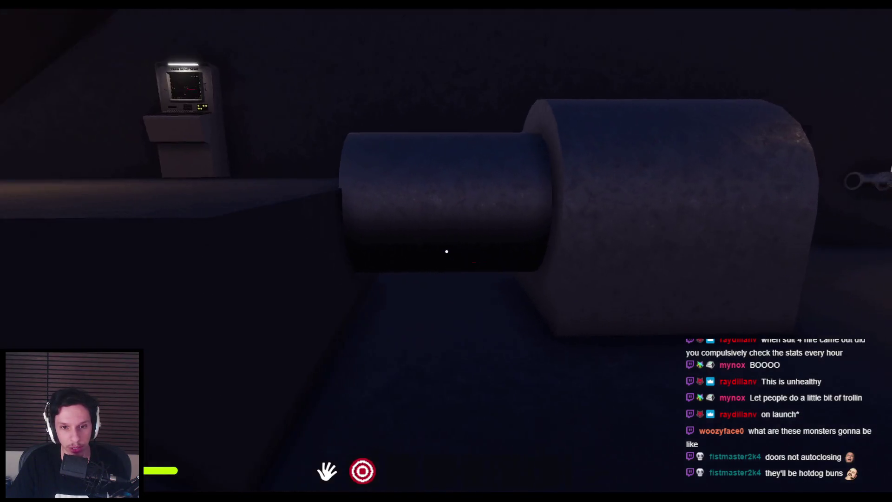
pyautogui.hotkey('shift', 'w')
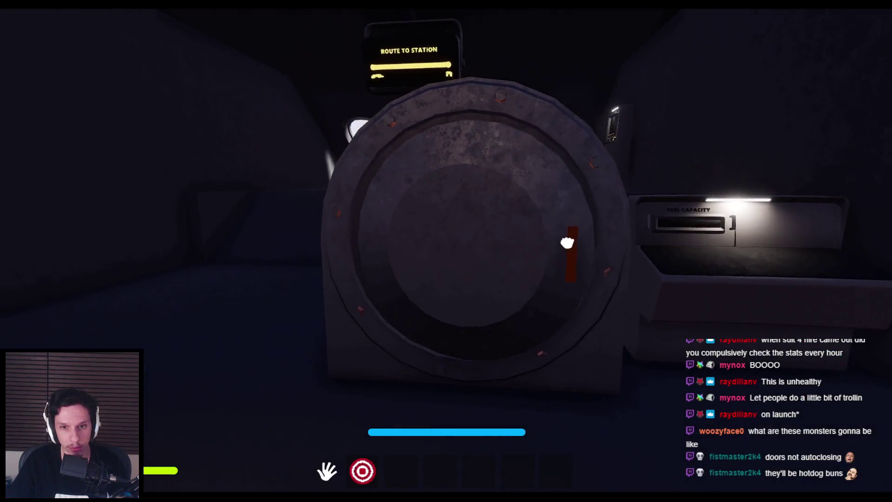
pyautogui.moveTo(454, 244)
pyautogui.mouseDown()
pyautogui.moveTo(537, 362)
pyautogui.moveTo(207, 255)
pyautogui.moveTo(446, 251)
pyautogui.mouseUp()
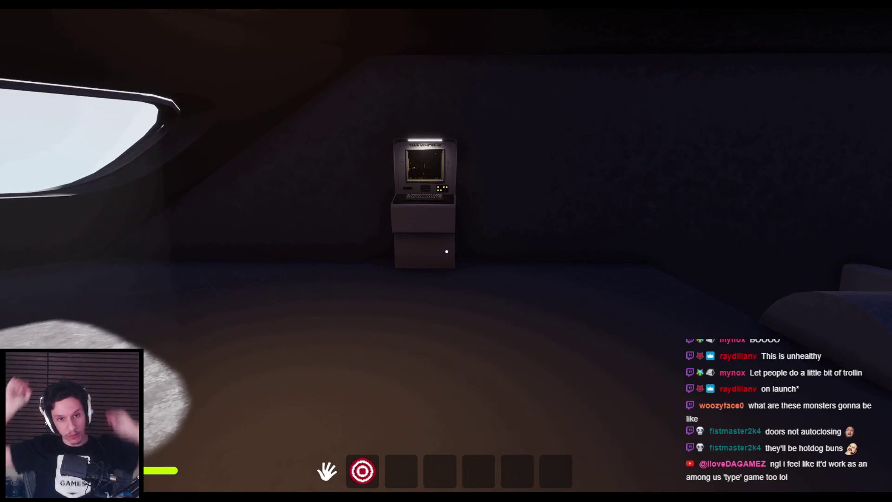
# - View the train monitoring screen close-up, showing CAR 2 flagged red
pyautogui.press('e')
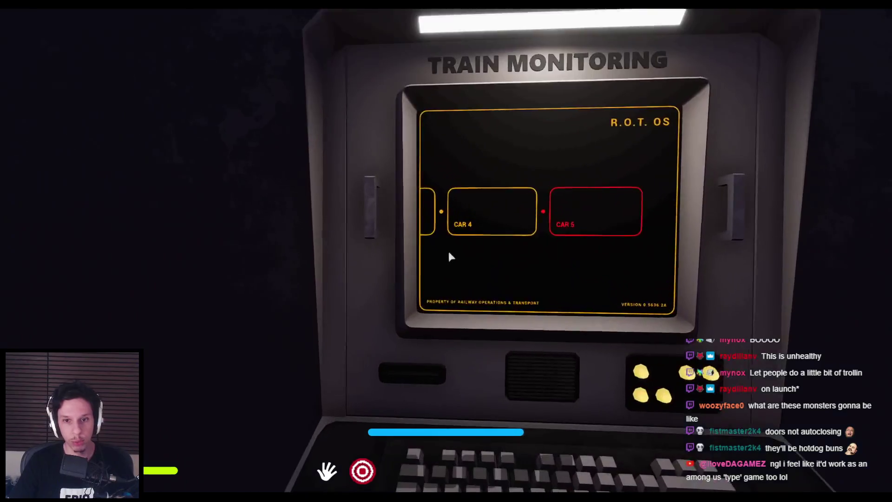
pyautogui.moveTo(646, 245)
pyautogui.mouseDown()
pyautogui.moveTo(515, 253)
pyautogui.moveTo(603, 266)
pyautogui.moveTo(453, 266)
pyautogui.mouseUp()
pyautogui.press('Escape')
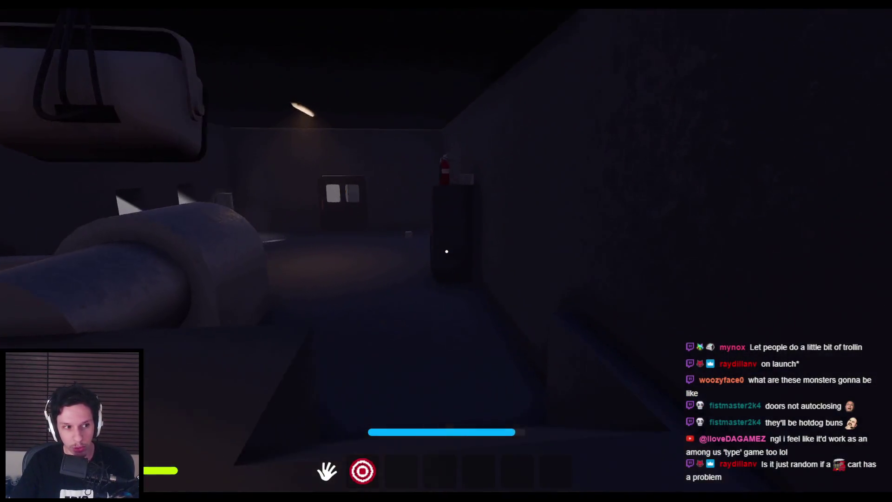
# - Walk through the darker cabinet room to the open fuse box and pull its lever
pyautogui.press('w')
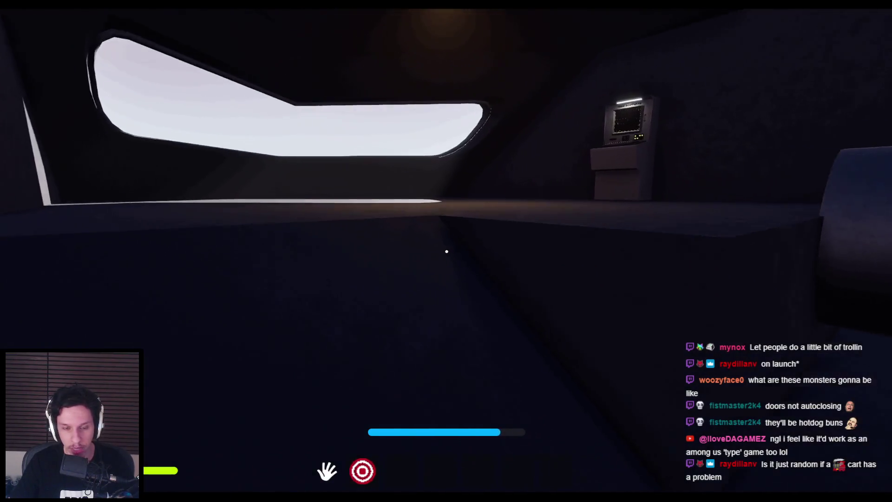
pyautogui.press('w')
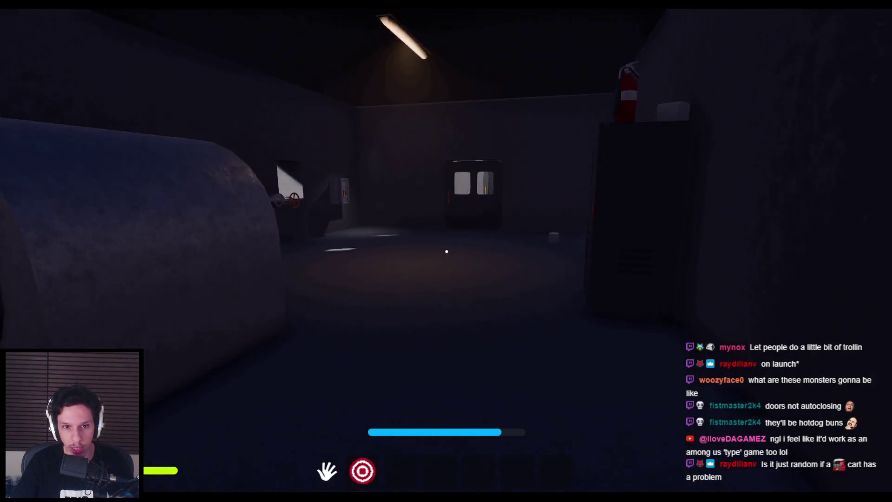
pyautogui.press('w')
pyautogui.press('w')
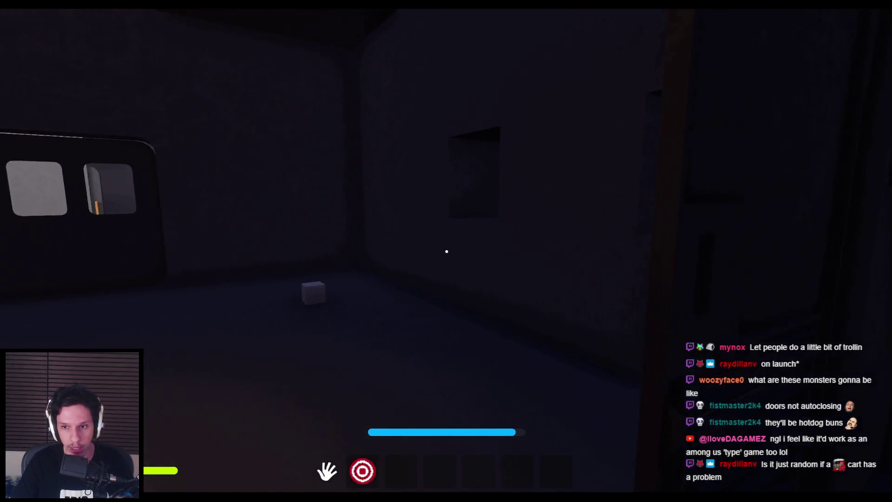
pyautogui.press('w')
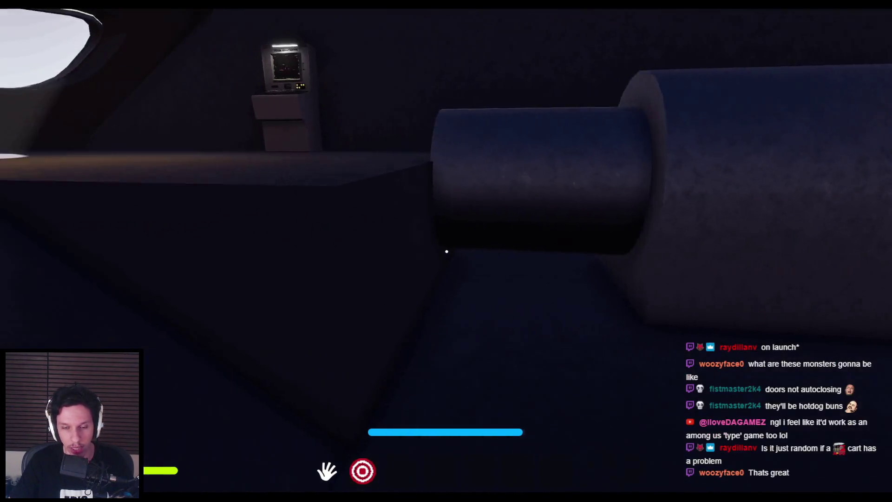
pyautogui.press('w')
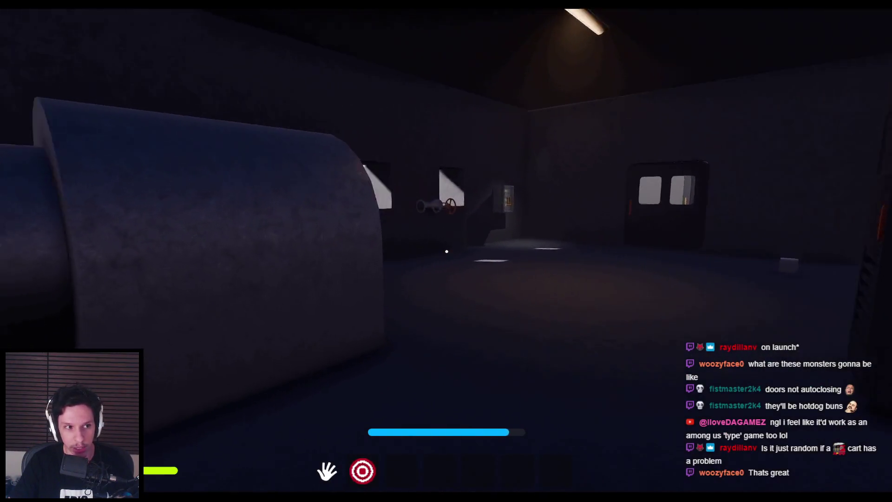
pyautogui.press('w')
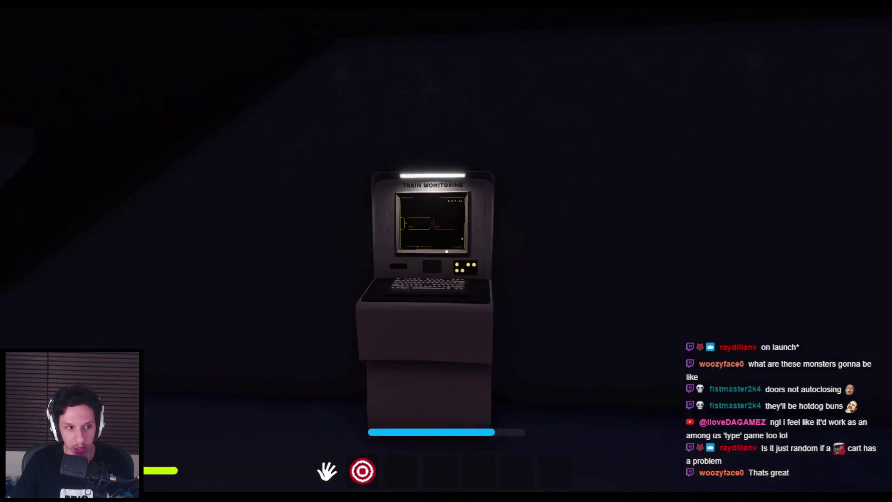
pyautogui.moveTo(446, 251)
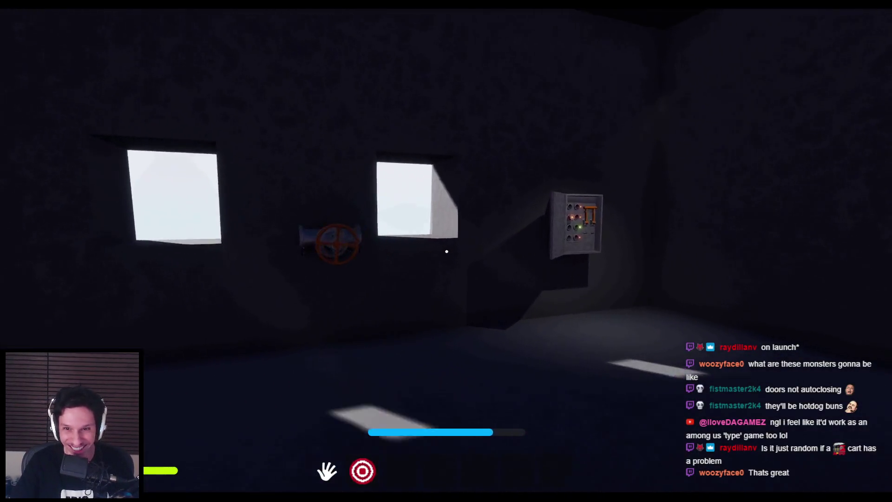
pyautogui.press('w')
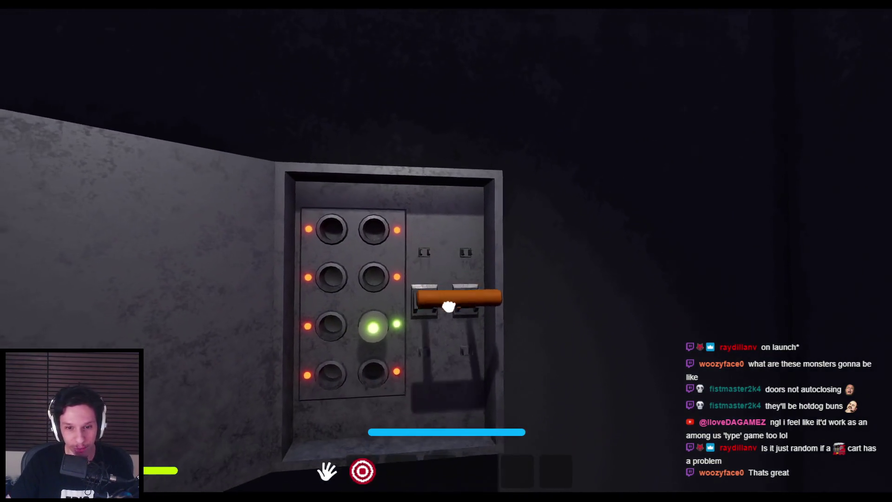
pyautogui.click(448, 306)
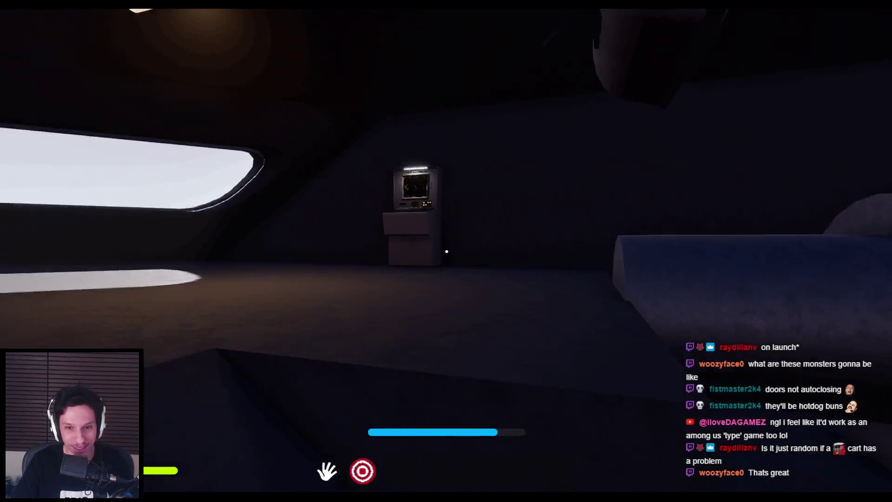
# - Recheck the monitoring screen, then step up to the red valve wheel and back off
pyautogui.press('w')
pyautogui.click(446, 251)
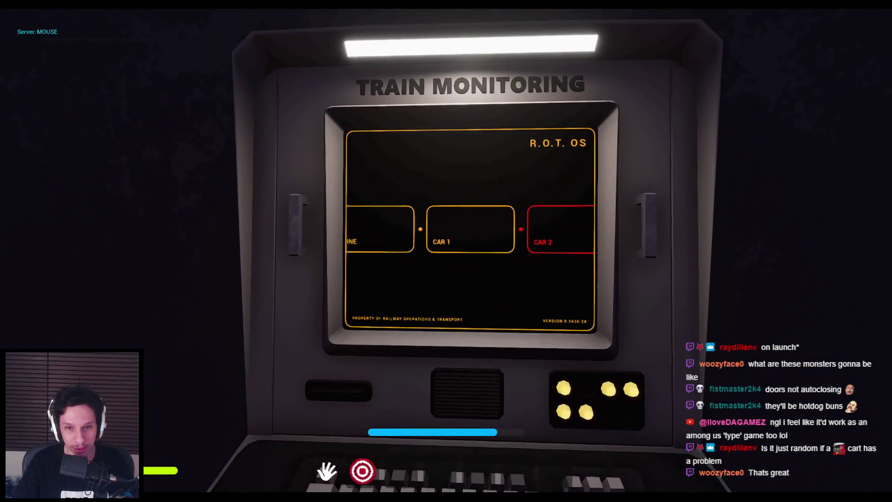
pyautogui.press('s')
pyautogui.press('s')
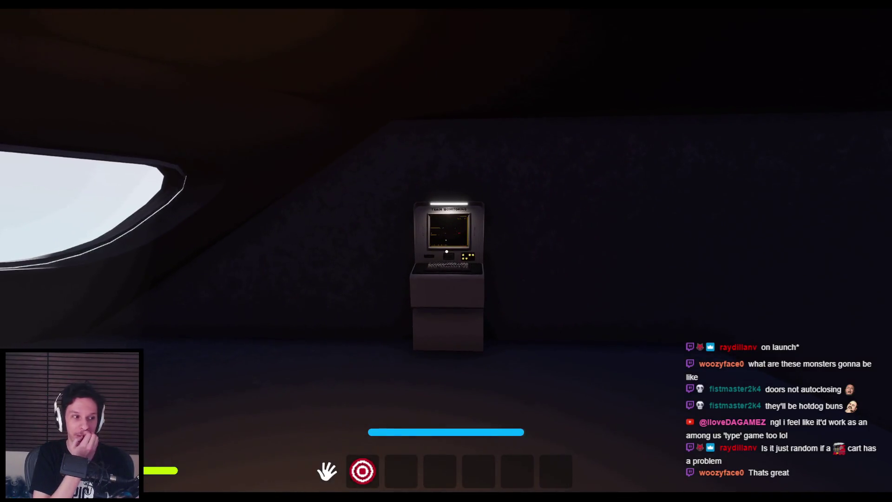
pyautogui.moveTo(447, 252)
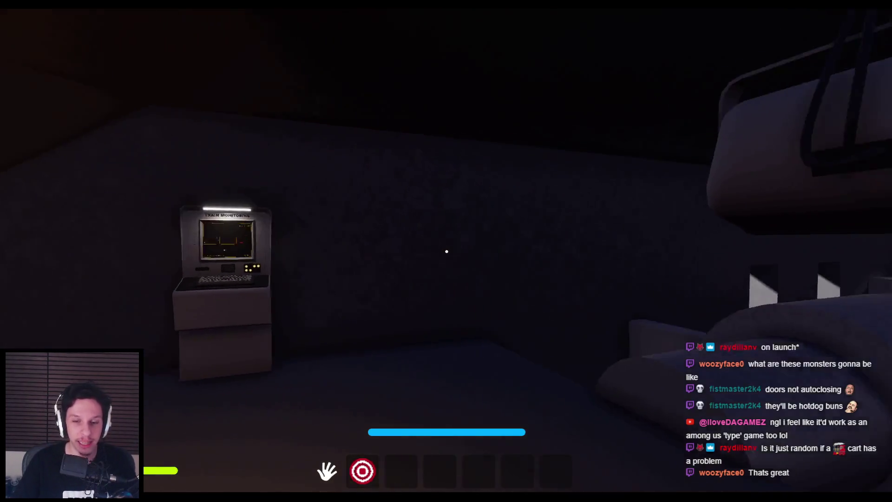
pyautogui.press('w')
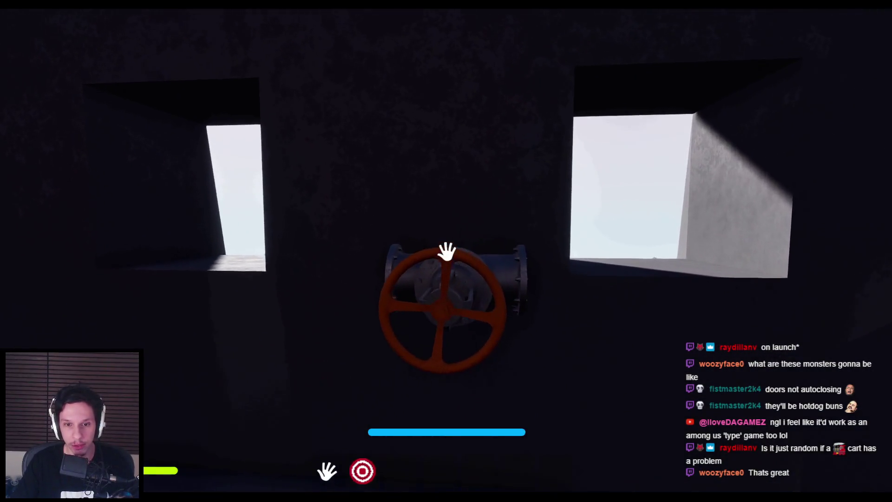
pyautogui.press('s')
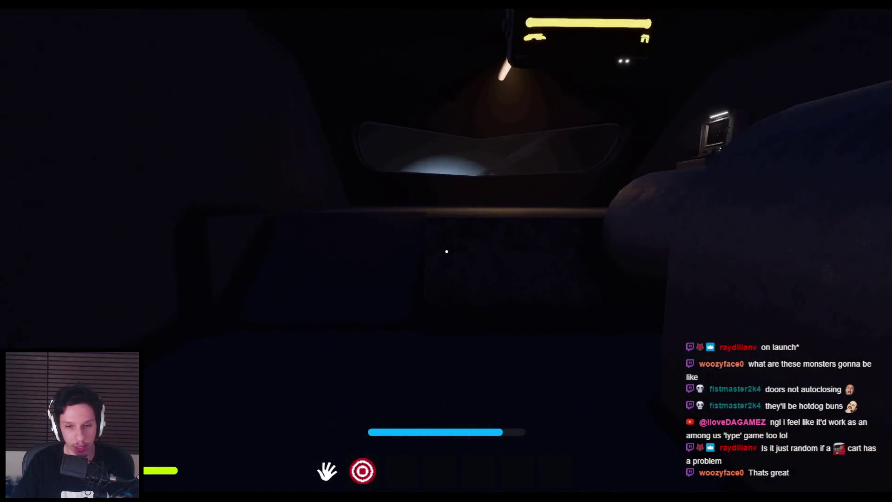
# - Return through the carriage to view the monitoring screen, then walk to the open fuse box
pyautogui.press('w')
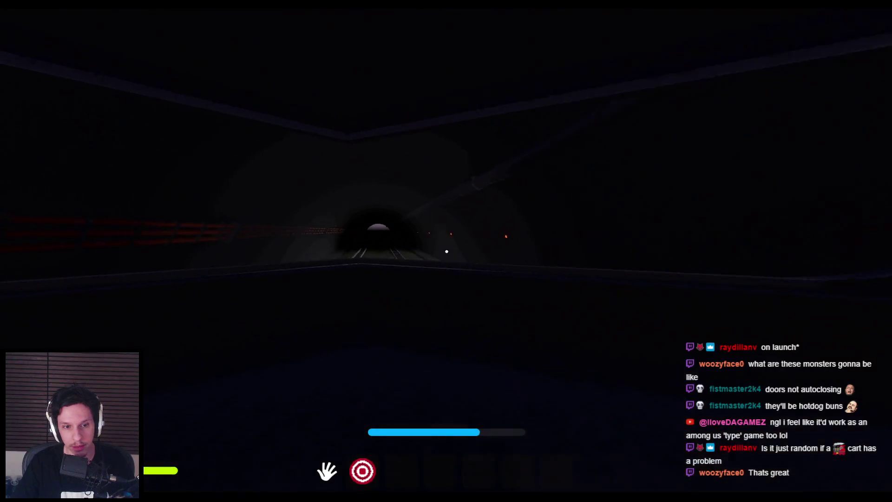
pyautogui.press('e')
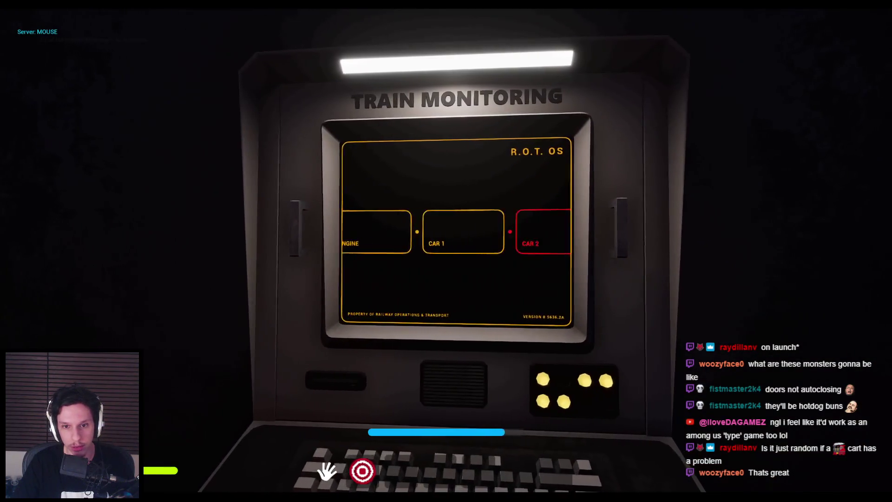
pyautogui.press('e')
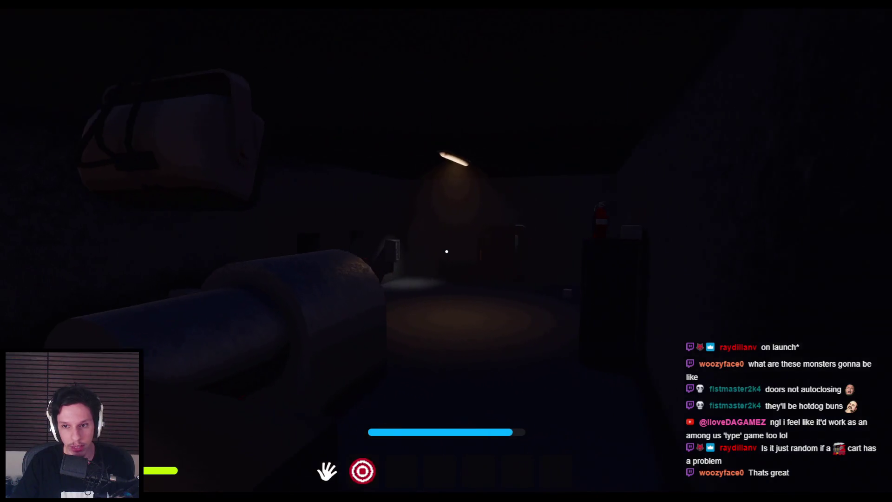
pyautogui.press('w')
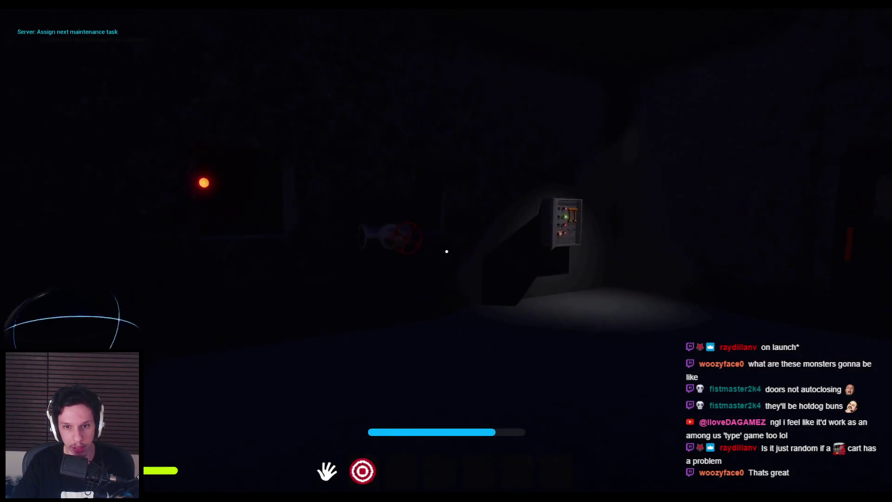
pyautogui.press('w')
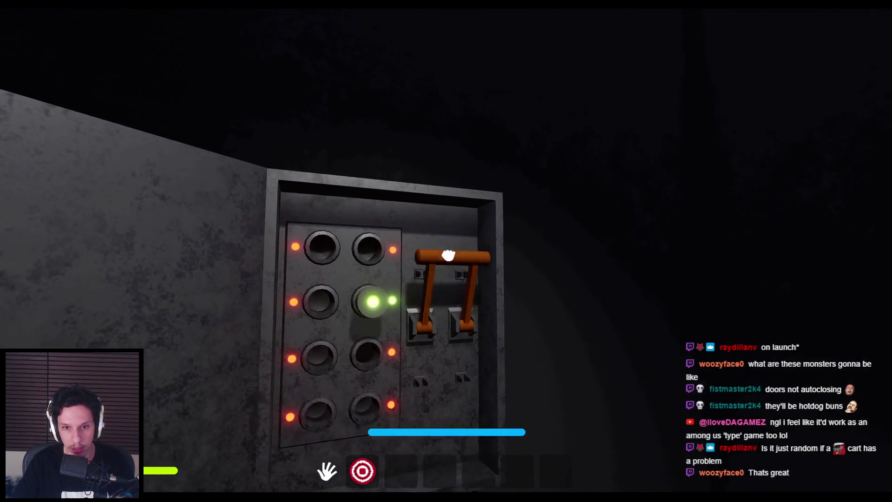
# - Pull the fuse box levers down and walk back across the carriage past the round hatch
pyautogui.moveTo(448, 259); pyautogui.dragTo(456, 368)
pyautogui.moveTo(447, 252)
pyautogui.press('w')
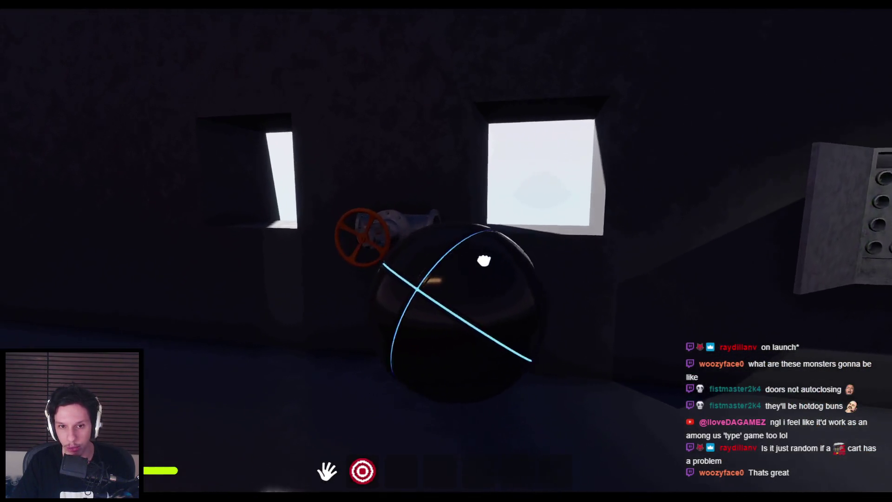
pyautogui.press('w')
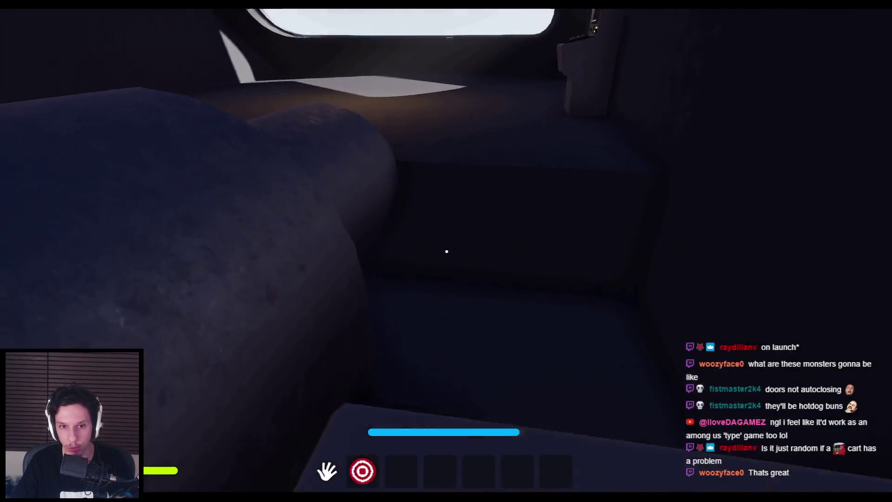
pyautogui.press('w')
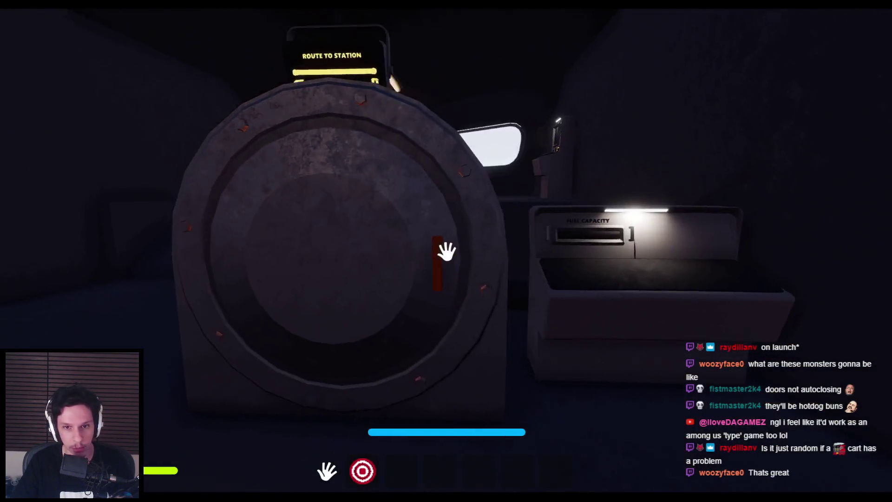
pyautogui.press('w')
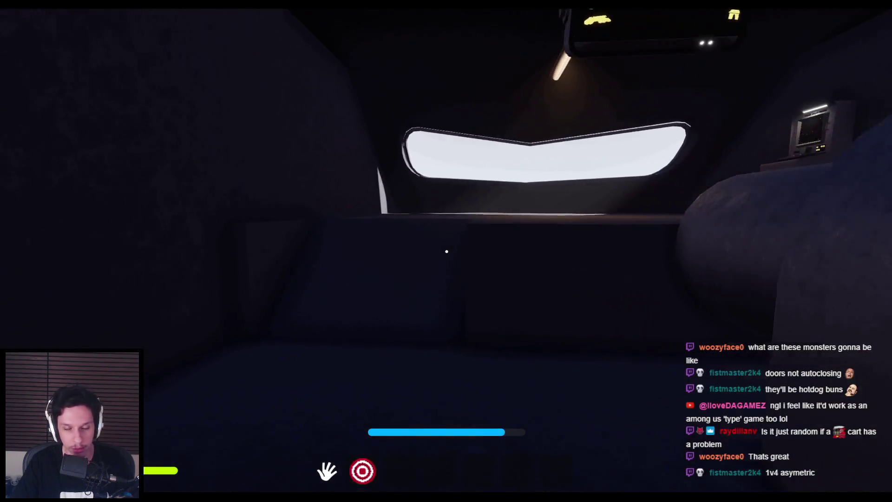
pyautogui.press('w')
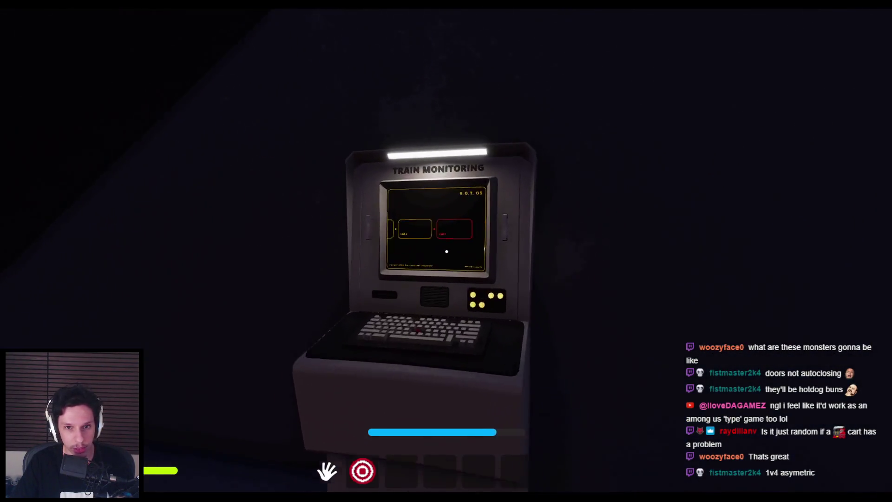
pyautogui.press('w')
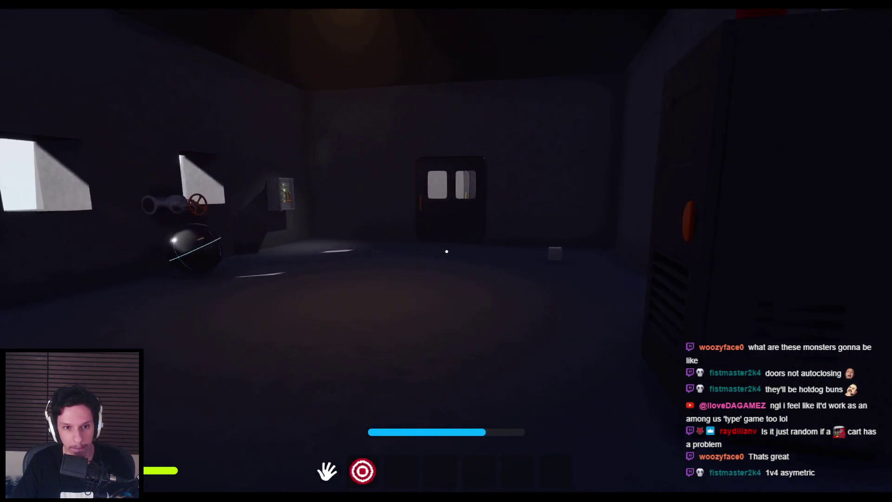
pyautogui.press('w')
pyautogui.press('w')
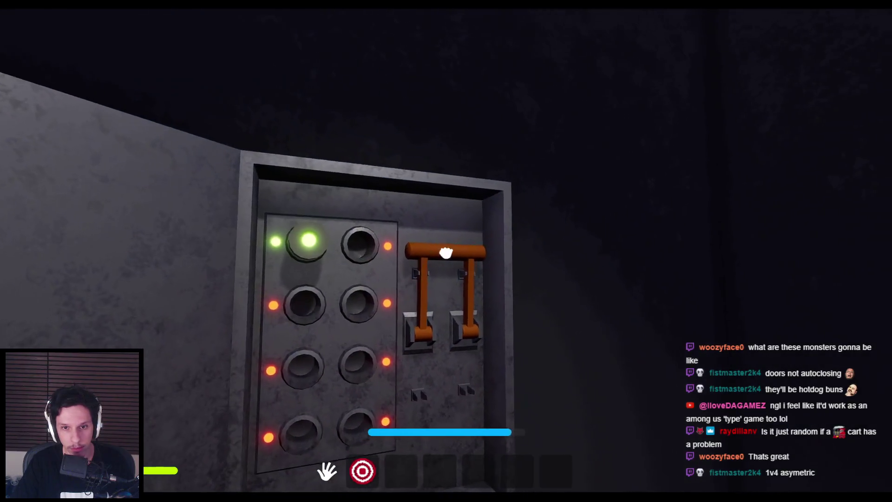
# - Line up on the fuse box lever, then walk to the terminal and view the monitoring screen
pyautogui.press('s')
pyautogui.press('w')
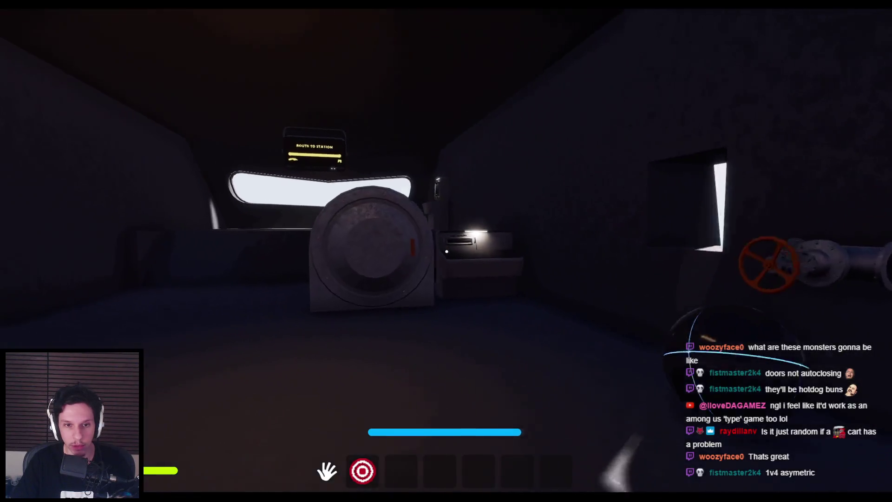
pyautogui.press('w')
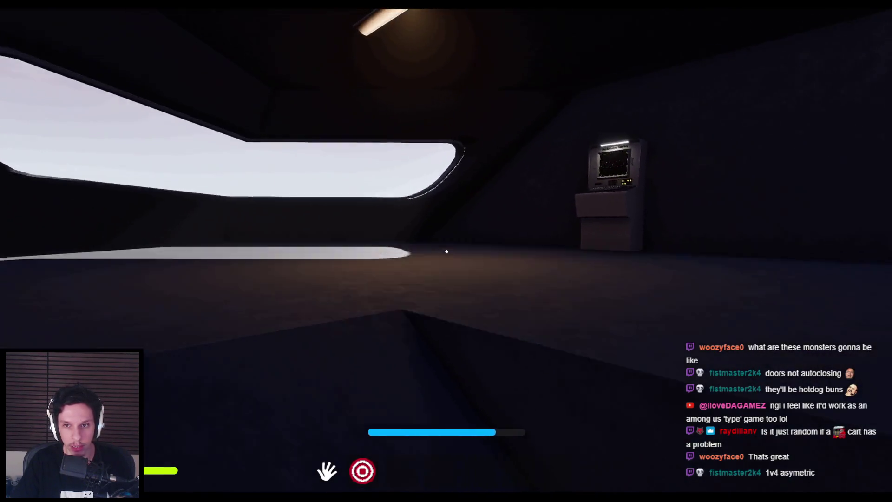
pyautogui.press('w')
pyautogui.press('e')
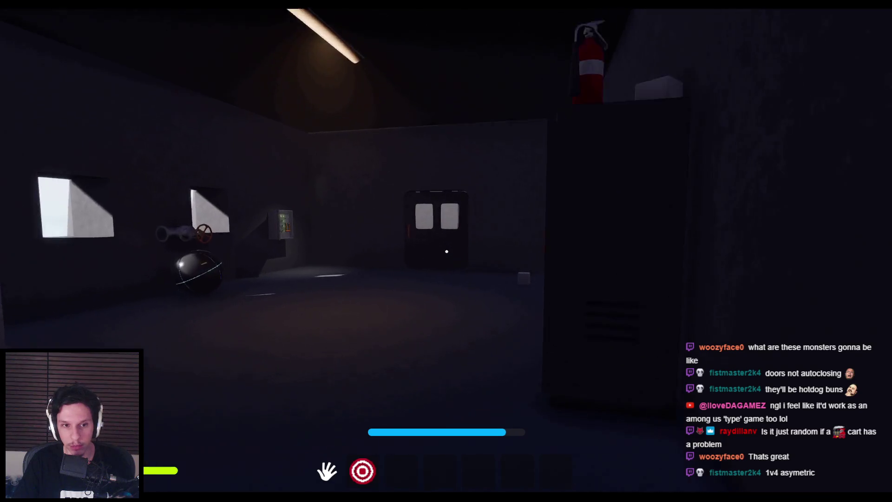
pyautogui.press('w')
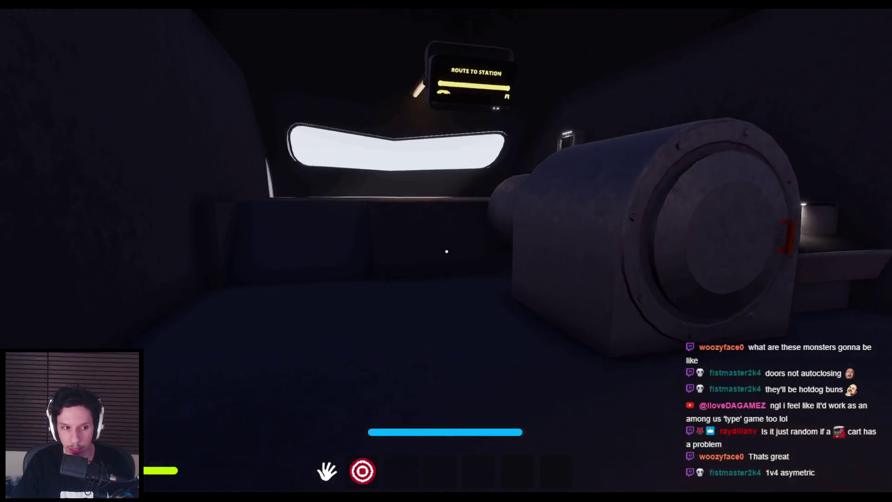
pyautogui.press('w')
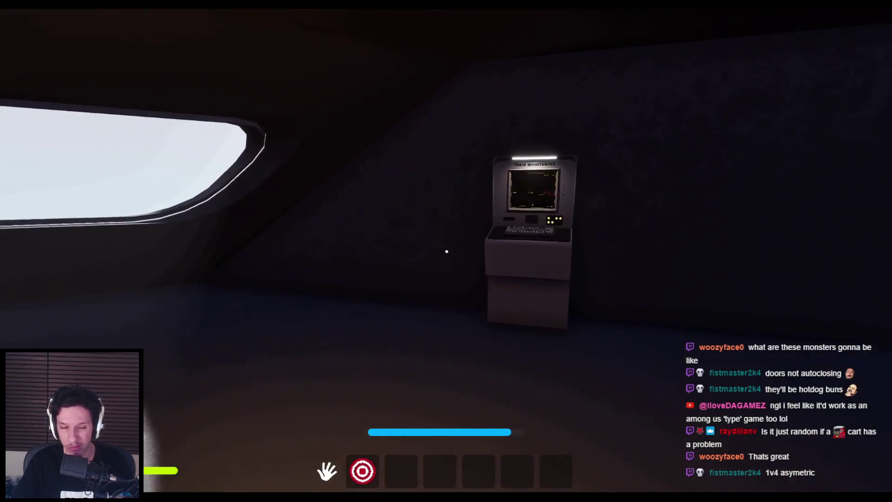
pyautogui.press('e')
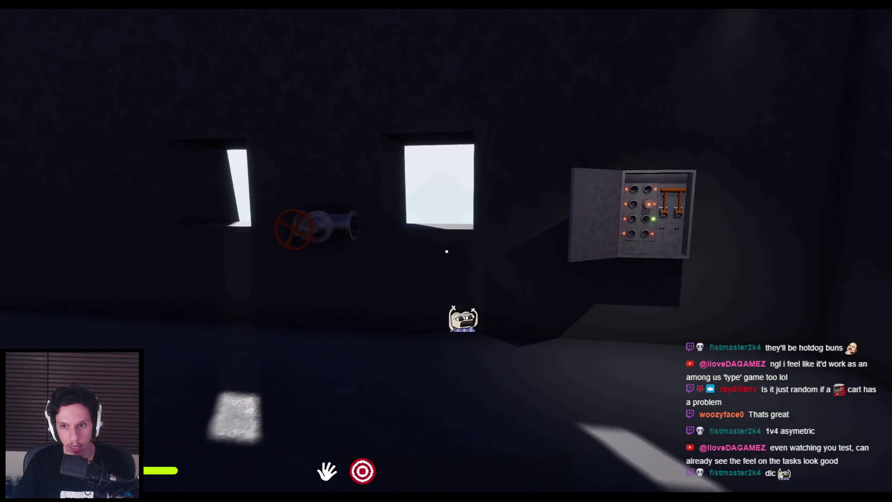
# - Turn the red valve wheel and release it
pyautogui.moveTo(447, 251); pyautogui.dragTo(493, 265)
pyautogui.moveTo(446, 247)
pyautogui.mouseDown()
pyautogui.moveTo(496, 272)
pyautogui.moveTo(497, 351)
pyautogui.mouseUp()
pyautogui.moveTo(424, 359); pyautogui.dragTo(426, 362)
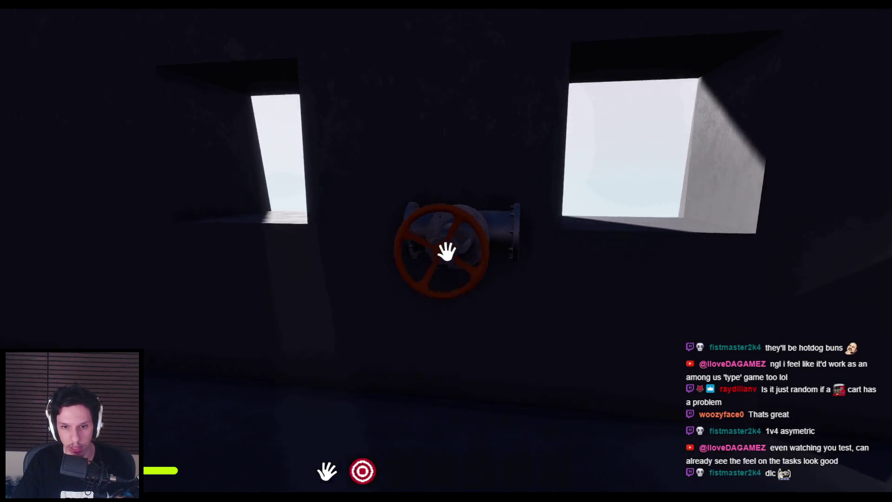
# - Fetch a fuse, seat it in the empty slot, and pull the lever down to power all fuses
pyautogui.press('w')
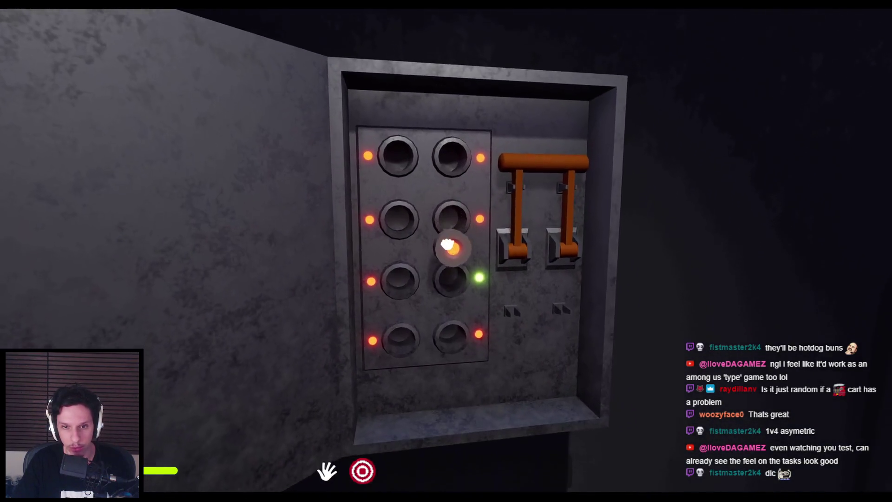
pyautogui.press('d')
pyautogui.press('w')
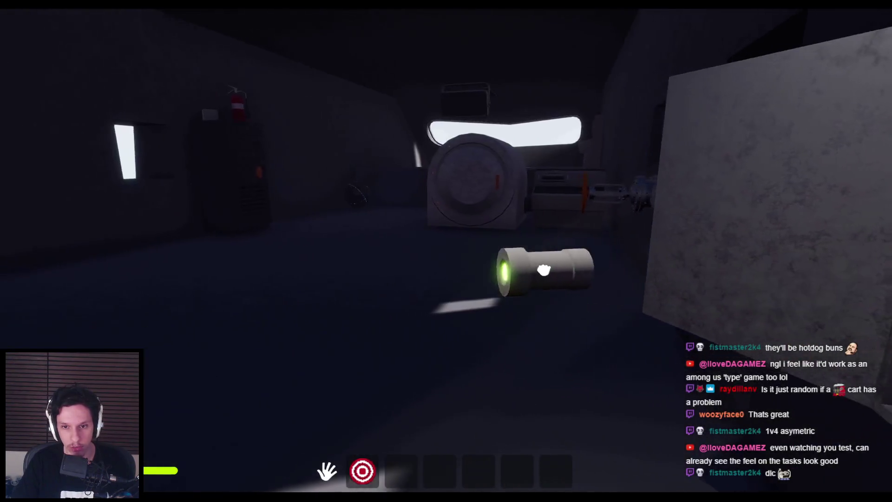
pyautogui.press('w')
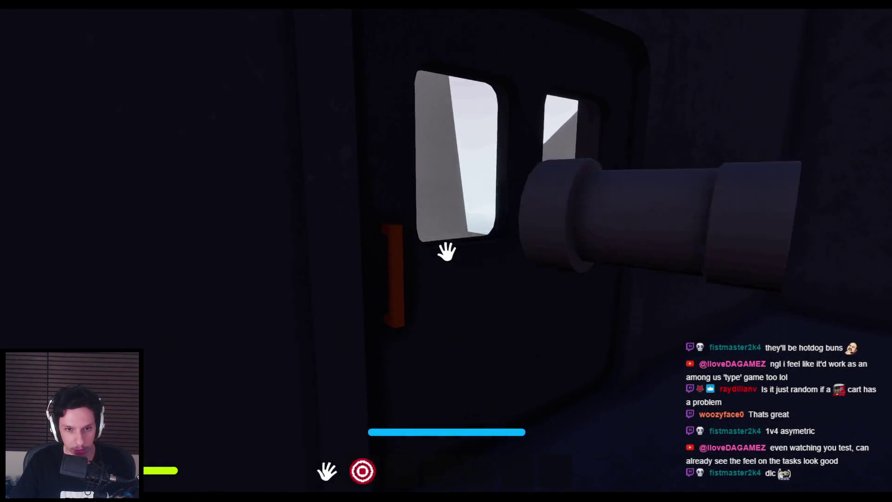
pyautogui.press('w')
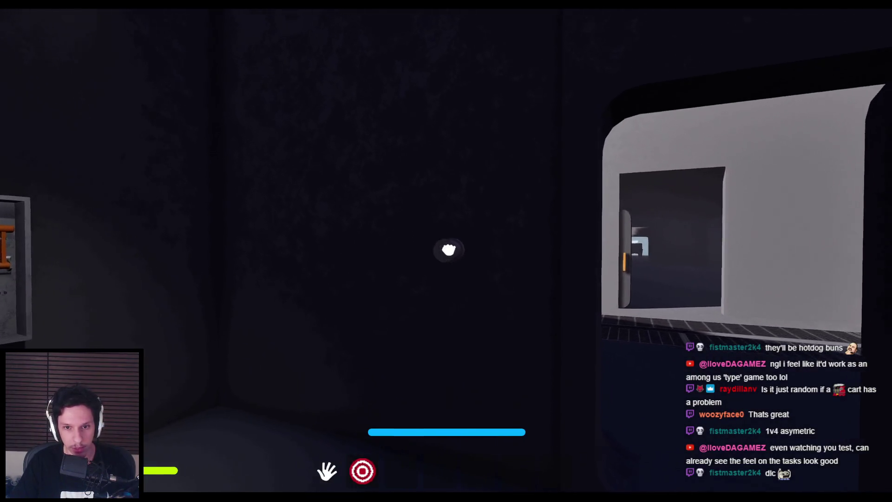
pyautogui.press('w')
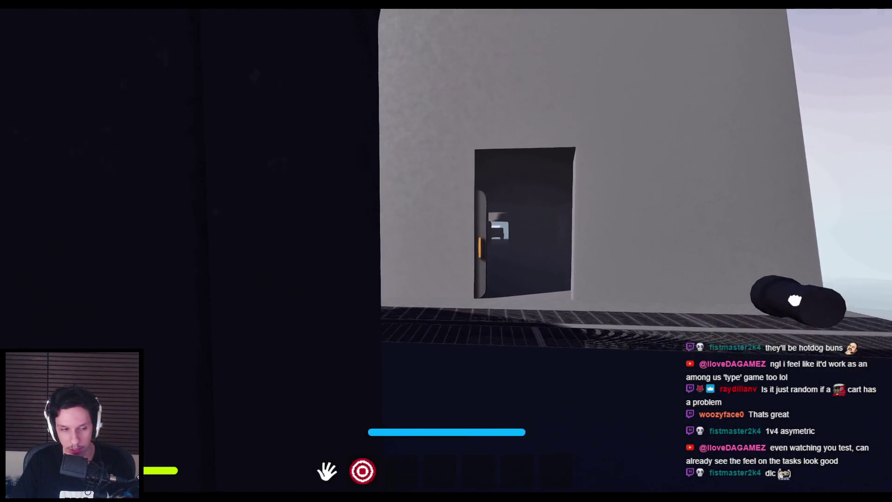
pyautogui.press('w')
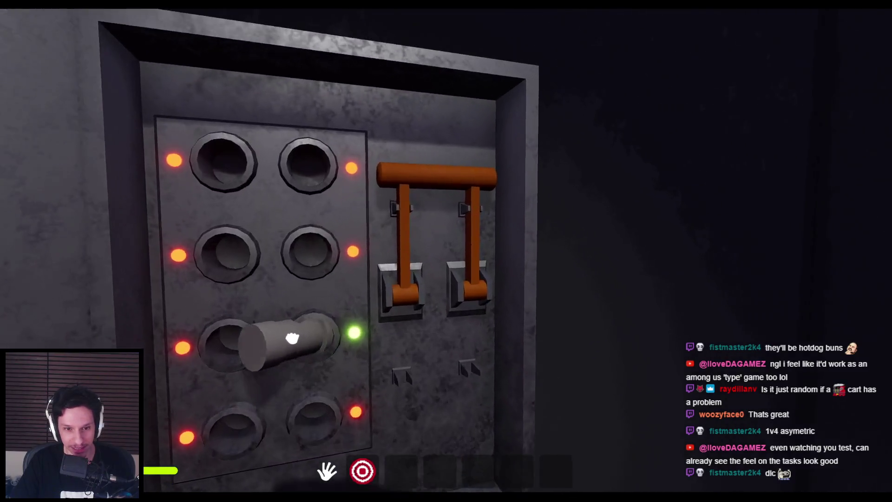
pyautogui.click(307, 325)
pyautogui.moveTo(448, 249)
pyautogui.mouseDown()
pyautogui.moveTo(453, 301)
pyautogui.moveTo(478, 344)
pyautogui.mouseUp()
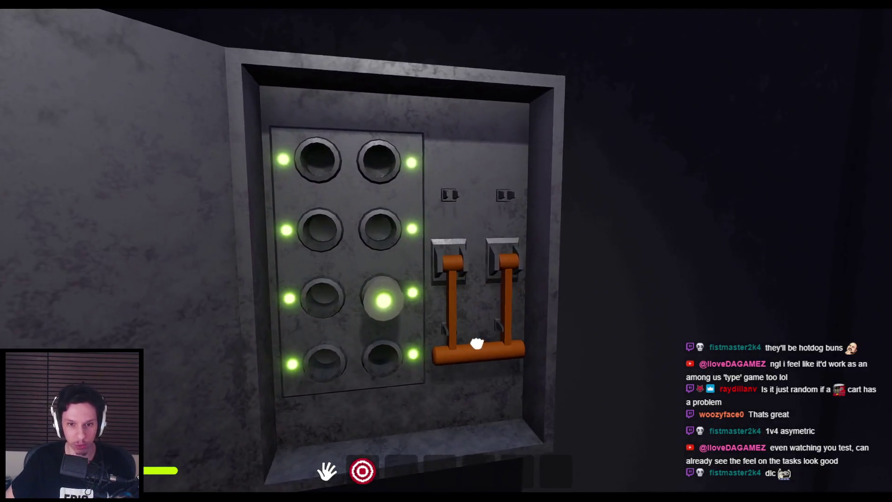
pyautogui.press('s')
pyautogui.press('w')
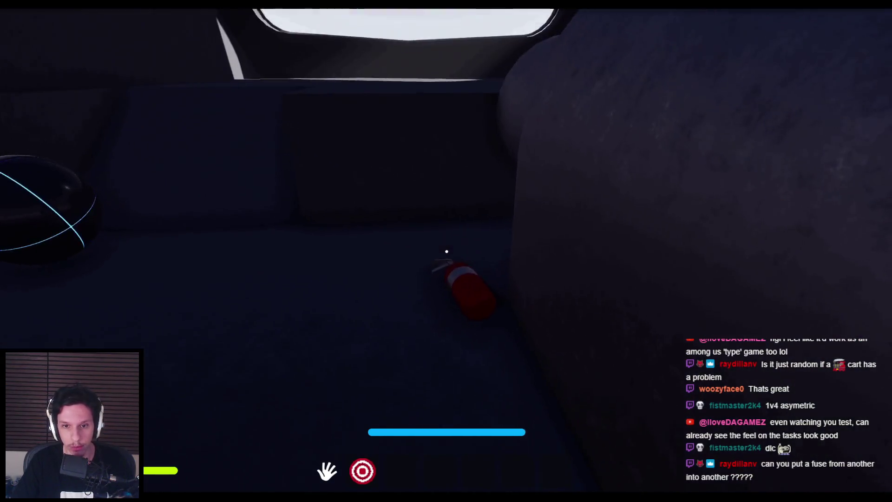
# - Walk out through the corridor onto the grating, hurl the fire extinguisher over the landscape, and return inside
pyautogui.press('w')
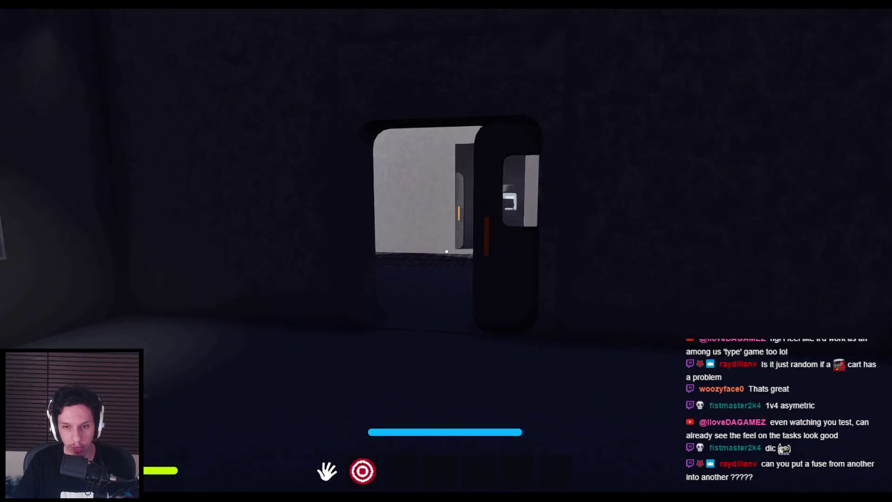
pyautogui.press('w')
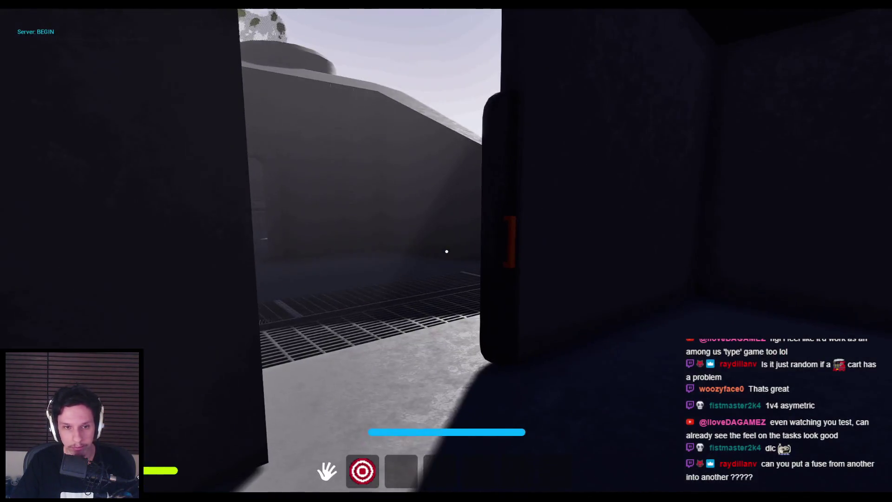
pyautogui.press('w')
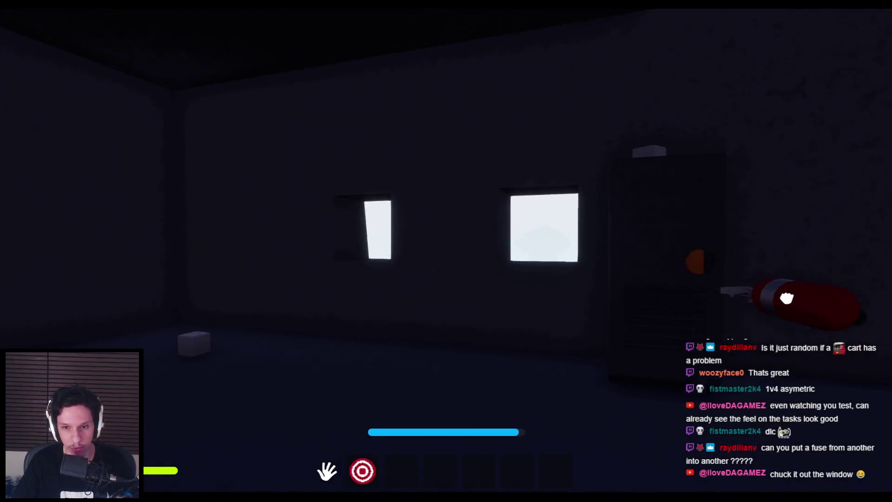
pyautogui.press('w')
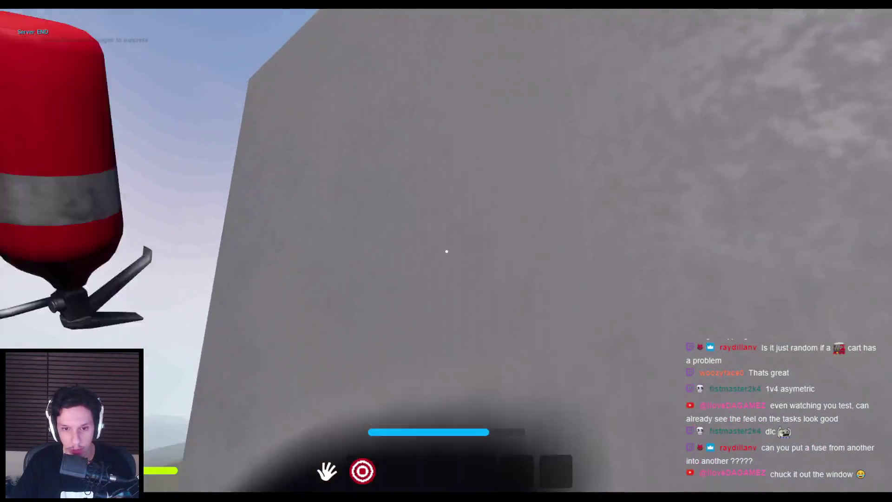
pyautogui.click(447, 251)
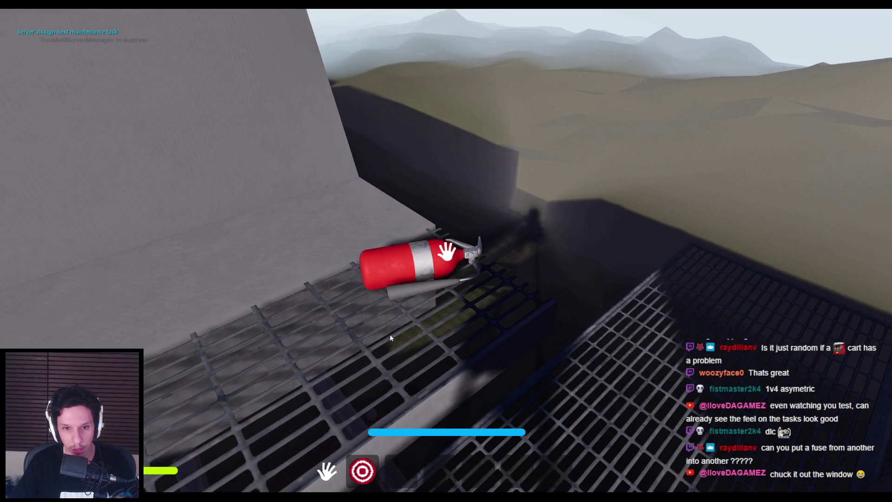
pyautogui.click(447, 251)
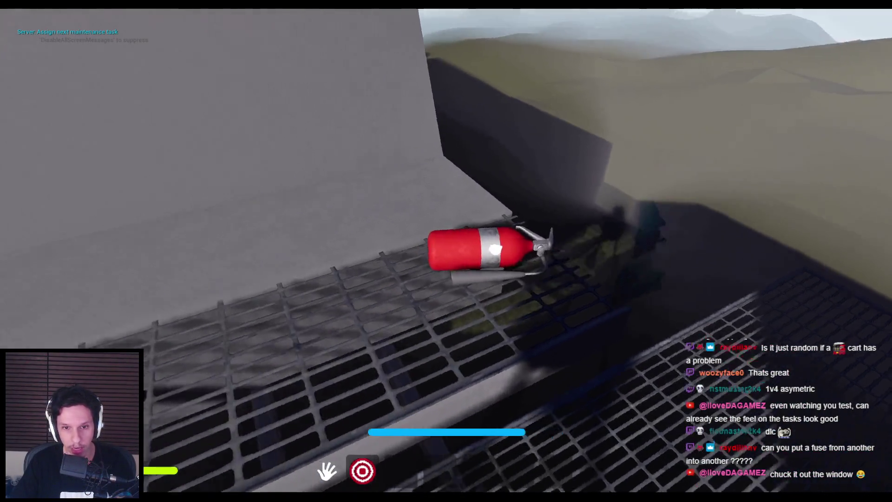
pyautogui.click(447, 251)
pyautogui.press('w')
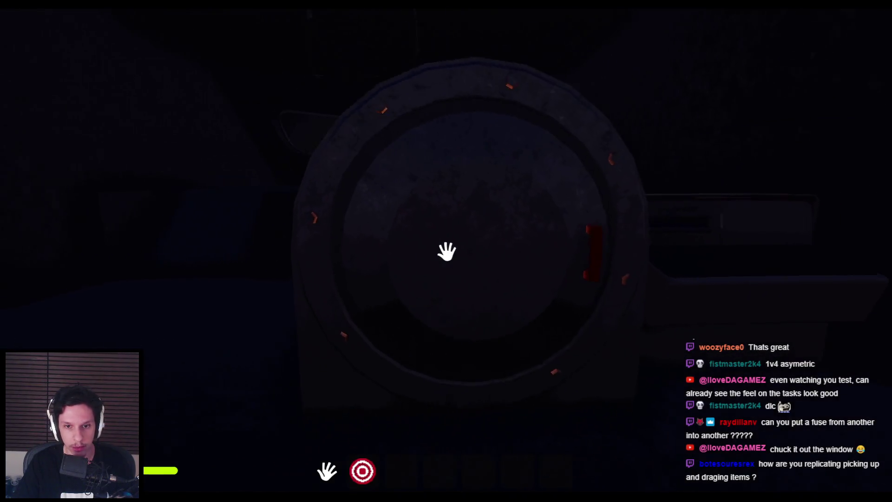
# - Hold-interact on the fuse box, pull its lever down, and reseat the fuse in the second-row left socket
pyautogui.click(446, 252)
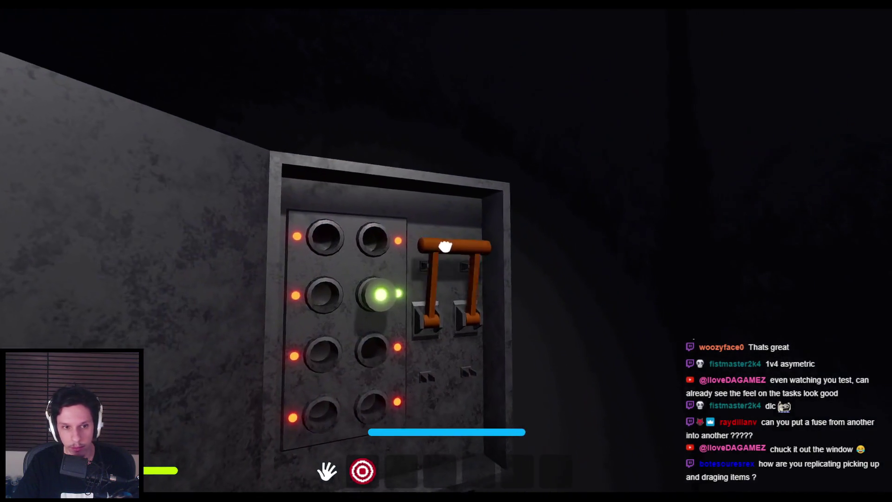
pyautogui.moveTo(445, 247); pyautogui.dragTo(480, 362)
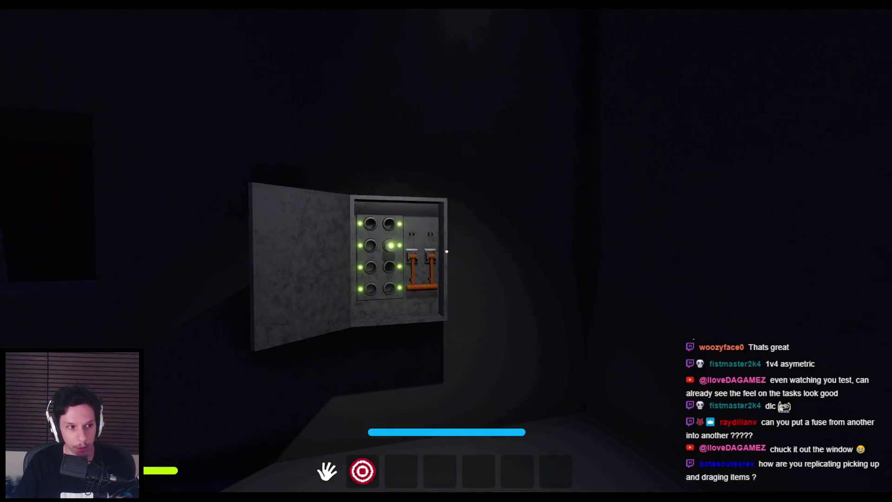
pyautogui.press('w')
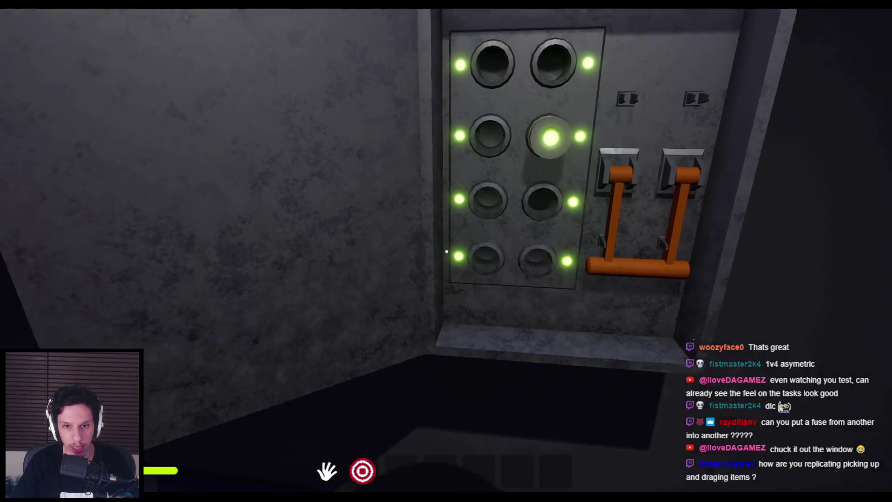
pyautogui.press('s')
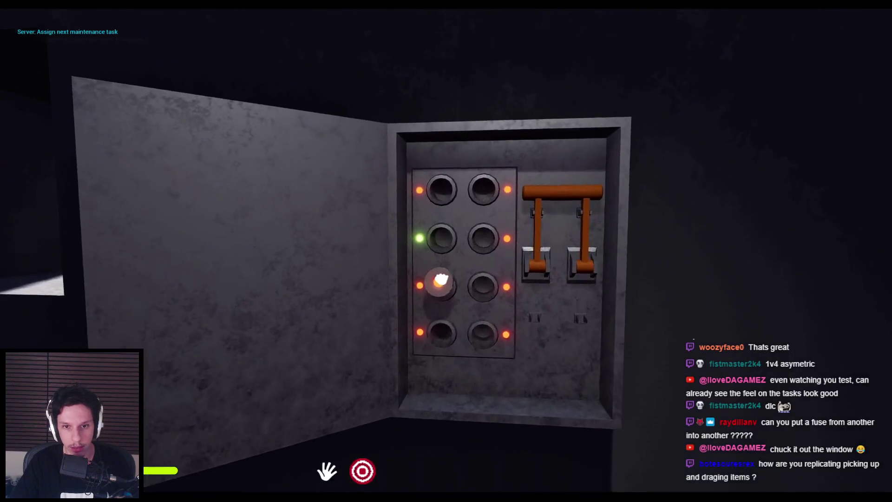
pyautogui.moveTo(440, 280); pyautogui.dragTo(352, 278)
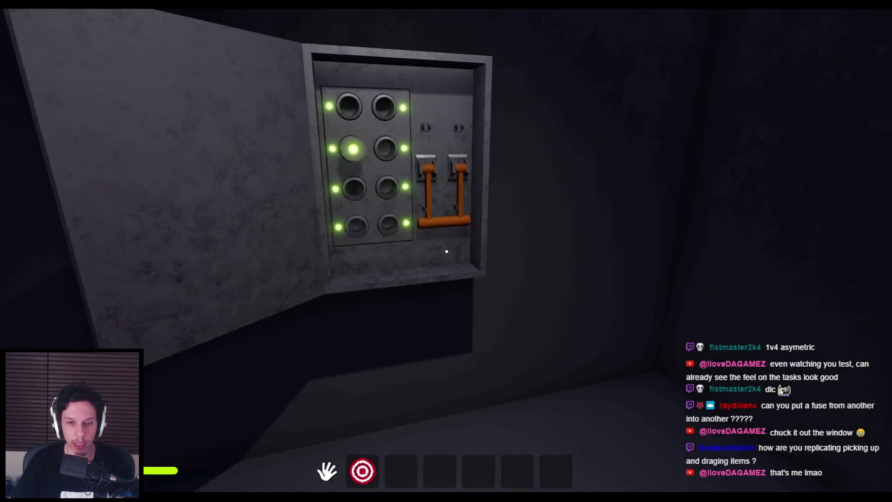
pyautogui.press('s')
pyautogui.press('s')
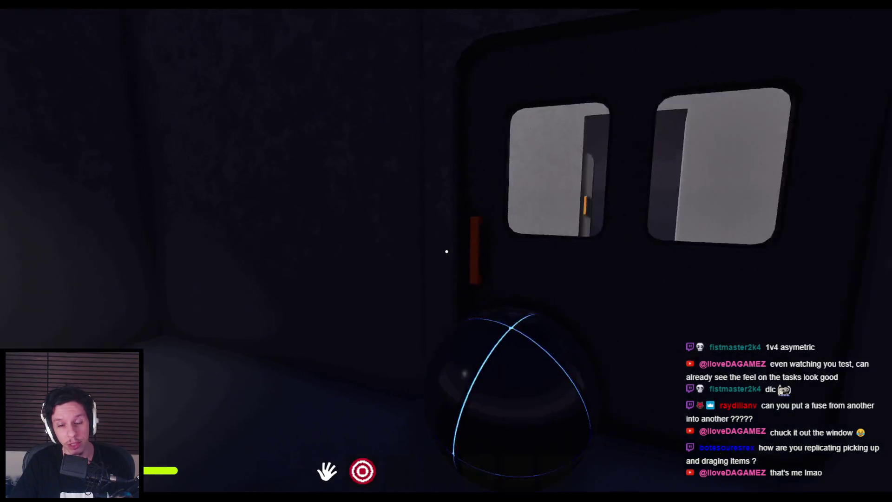
# - Walk back around to the fuse box, pull one fuse out of its socket, and drop it
pyautogui.press('w')
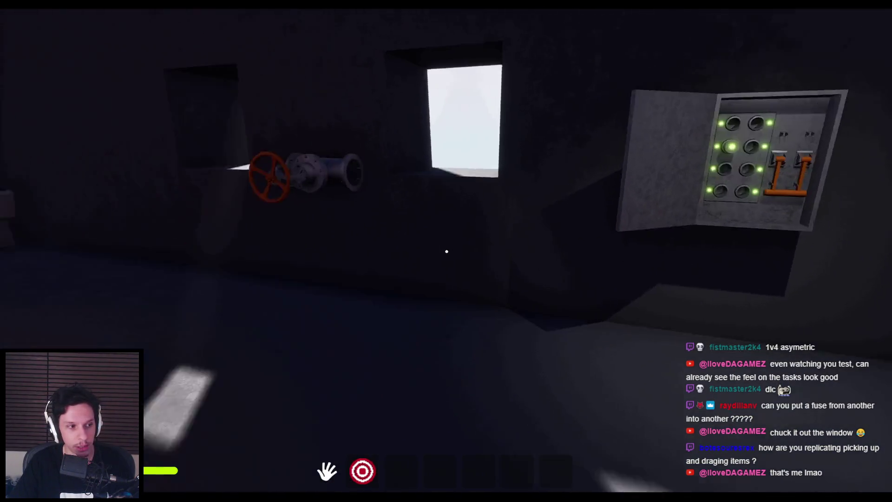
pyautogui.press('w')
pyautogui.press('s')
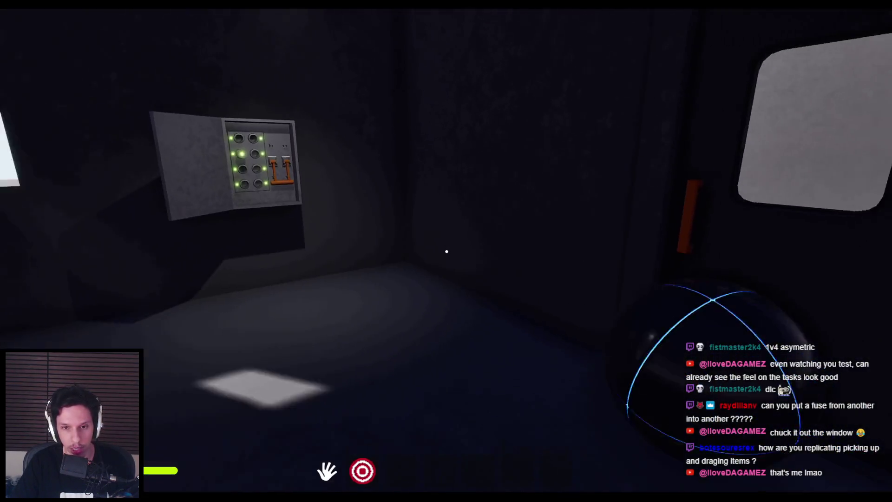
pyautogui.hotkey('shift', 'w')
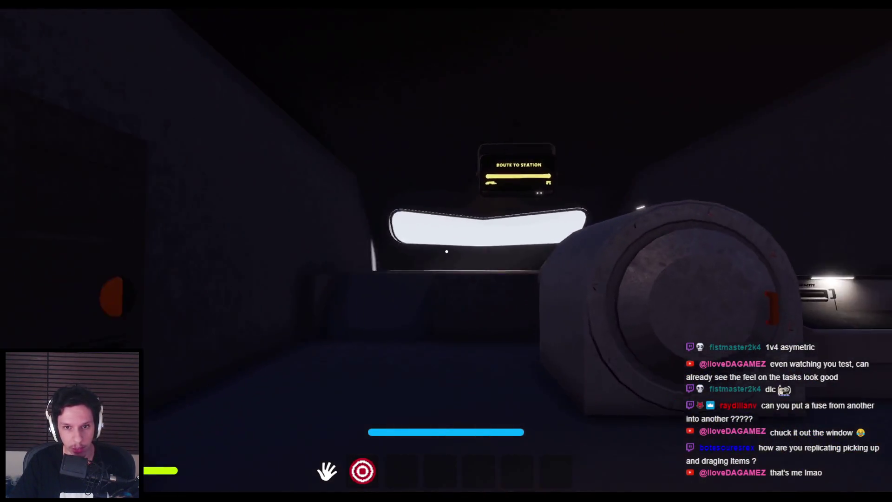
pyautogui.press('w')
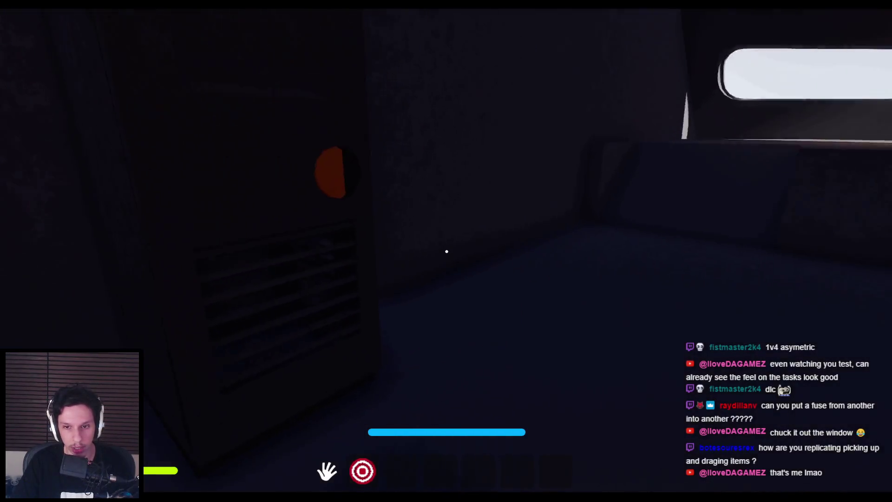
pyautogui.press('w')
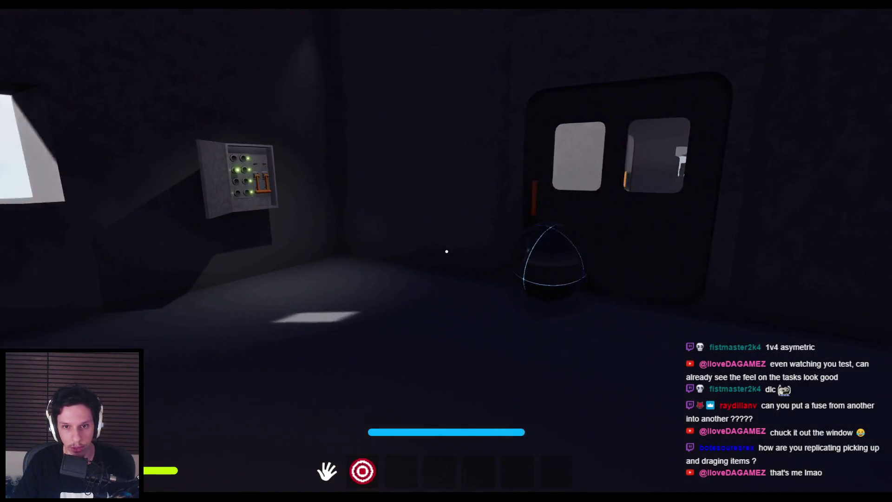
pyautogui.press('w')
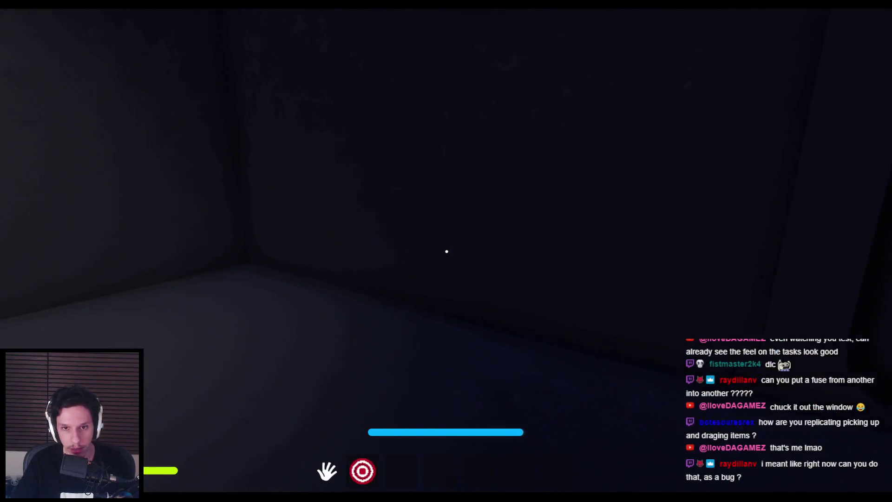
pyautogui.press('w')
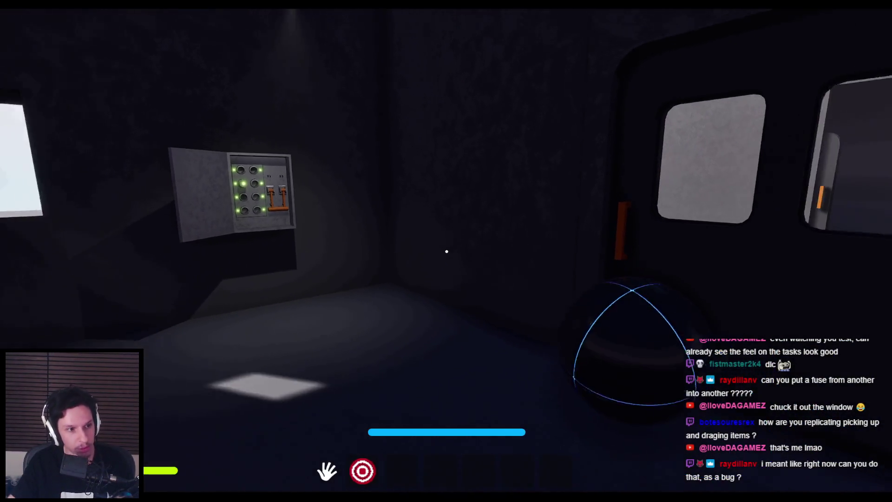
pyautogui.moveTo(448, 249); pyautogui.dragTo(505, 248)
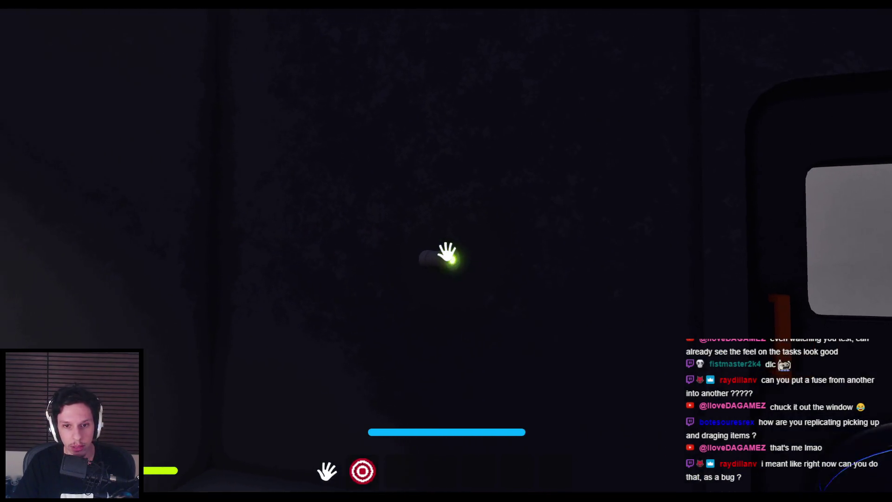
pyautogui.click(446, 251)
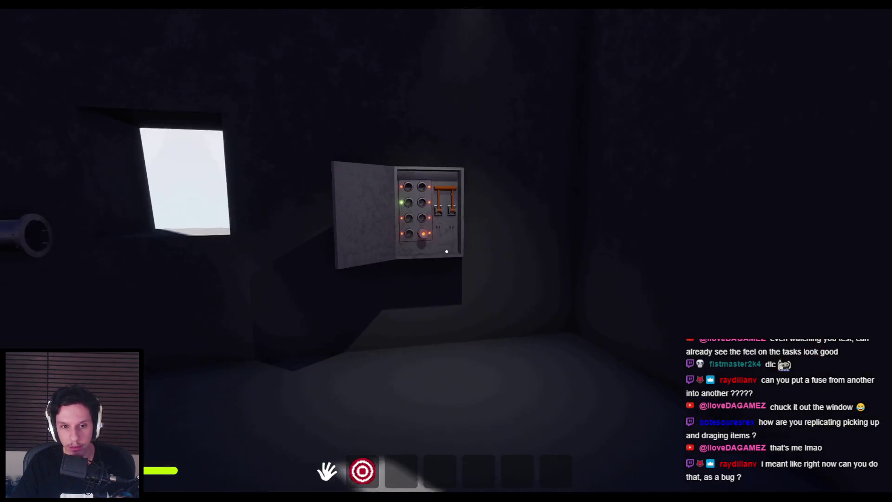
# - Interact with the fuse box, grab the sphere, and seat a fuse in the bottom-right socket
pyautogui.click(447, 252)
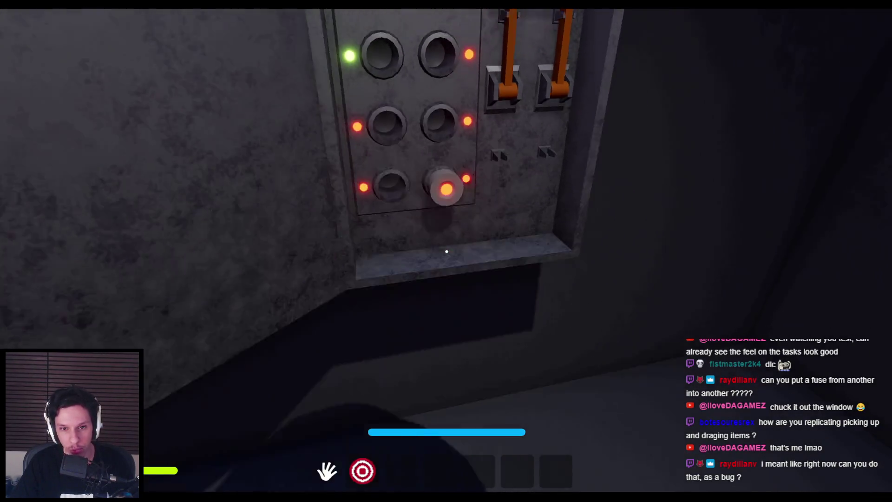
pyautogui.click(447, 252)
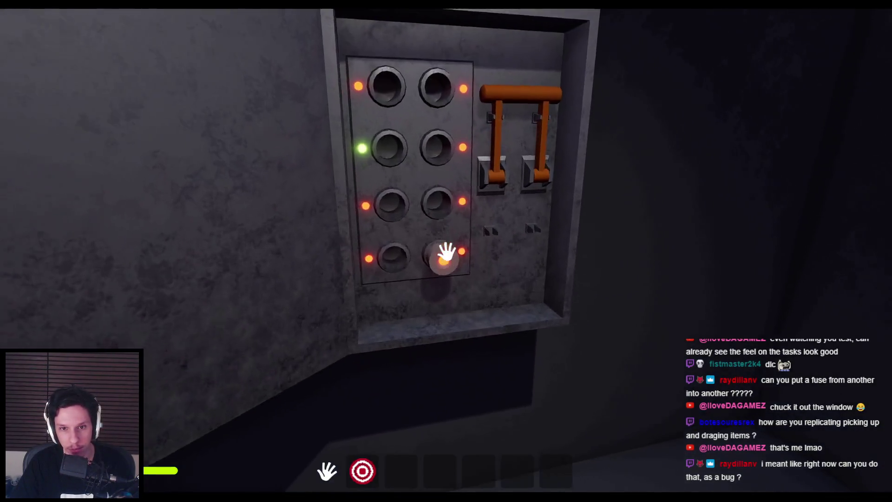
pyautogui.press('s')
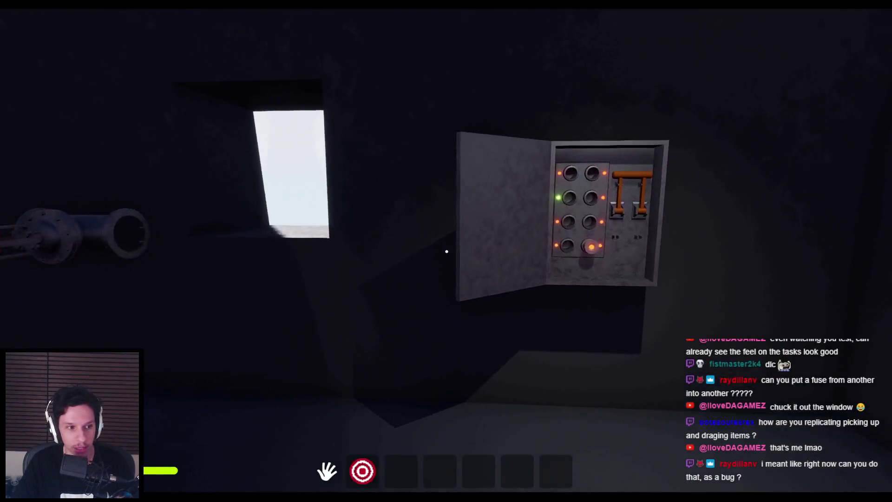
pyautogui.press('w')
pyautogui.moveTo(446, 251); pyautogui.dragTo(434, 320)
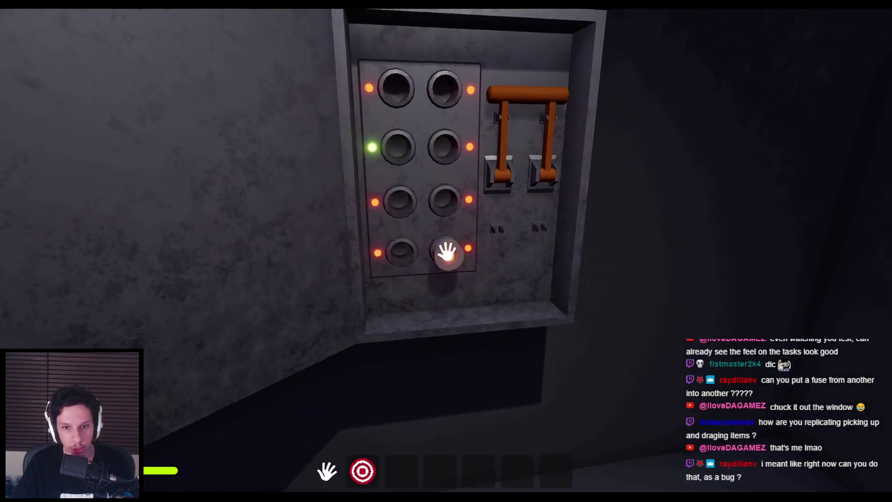
pyautogui.click(447, 251)
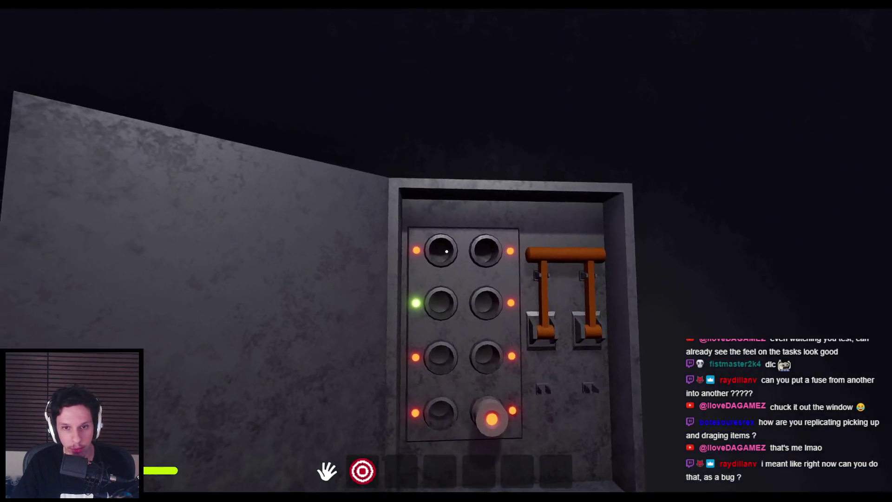
# - Carry the sphere toward the windows, then grab and turn the machine's crank lever
pyautogui.press('s')
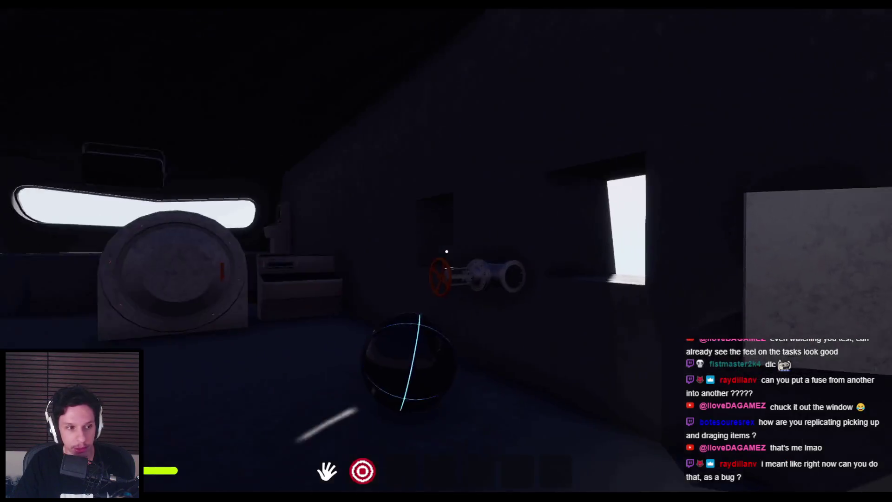
pyautogui.press('w')
pyautogui.moveTo(446, 251)
pyautogui.mouseDown()
pyautogui.moveTo(446, 273)
pyautogui.moveTo(400, 314)
pyautogui.moveTo(285, 320)
pyautogui.moveTo(488, 287)
pyautogui.moveTo(220, 265)
pyautogui.mouseUp()
pyautogui.moveTo(351, 273)
pyautogui.mouseDown()
pyautogui.moveTo(641, 223)
pyautogui.moveTo(409, 378)
pyautogui.moveTo(434, 219)
pyautogui.moveTo(538, 324)
pyautogui.moveTo(347, 255)
pyautogui.moveTo(446, 251)
pyautogui.mouseUp()
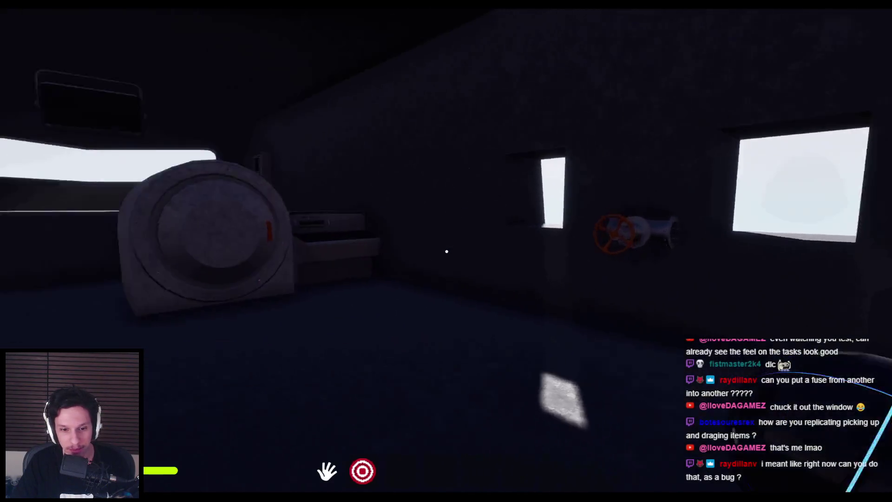
pyautogui.moveTo(446, 251); pyautogui.dragTo(548, 367)
pyautogui.moveTo(500, 99); pyautogui.dragTo(445, 97)
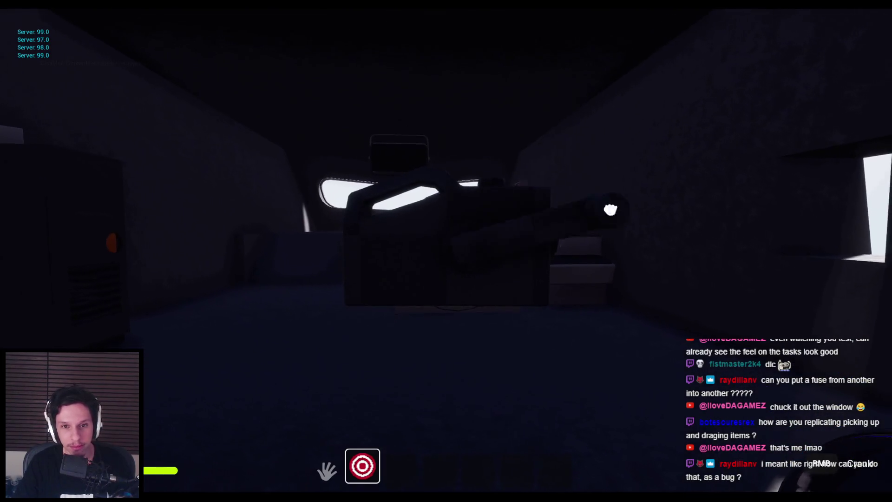
# - Put away the ball, open the door, and walk into the dark next car
pyautogui.press('q')
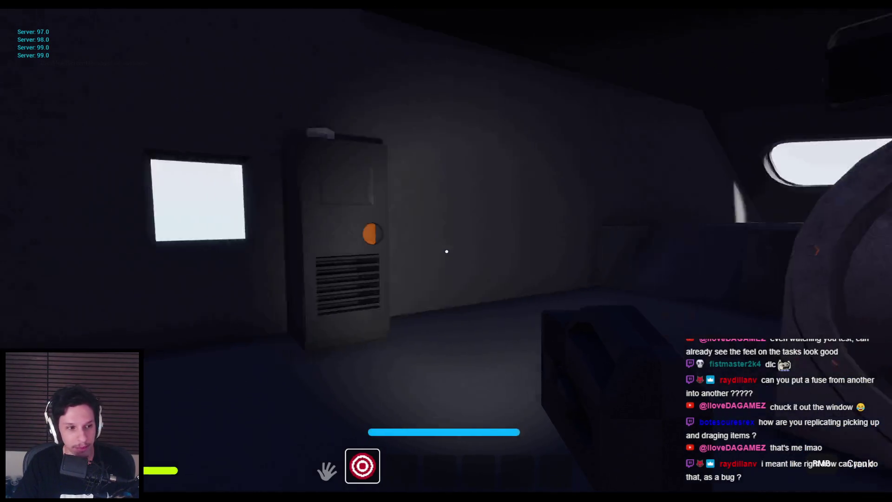
pyautogui.click(447, 251)
pyautogui.press('w')
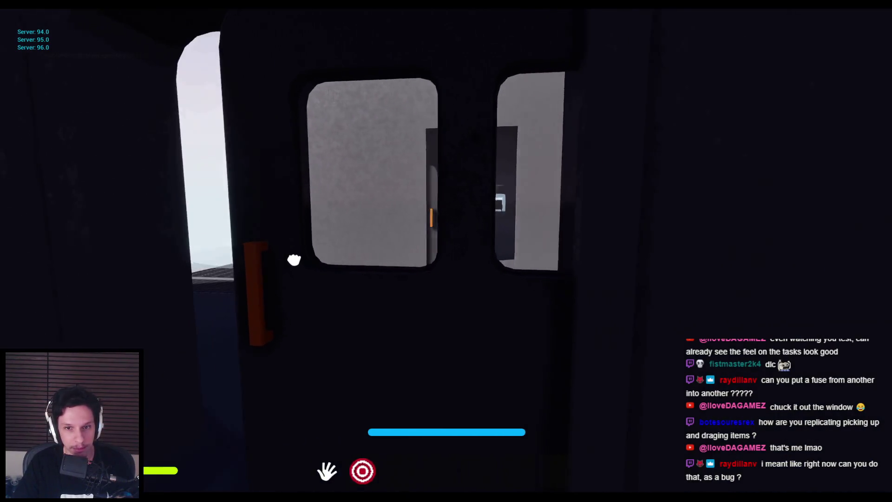
pyautogui.press('2')
pyautogui.press('w')
pyautogui.press('2')
pyautogui.press('w')
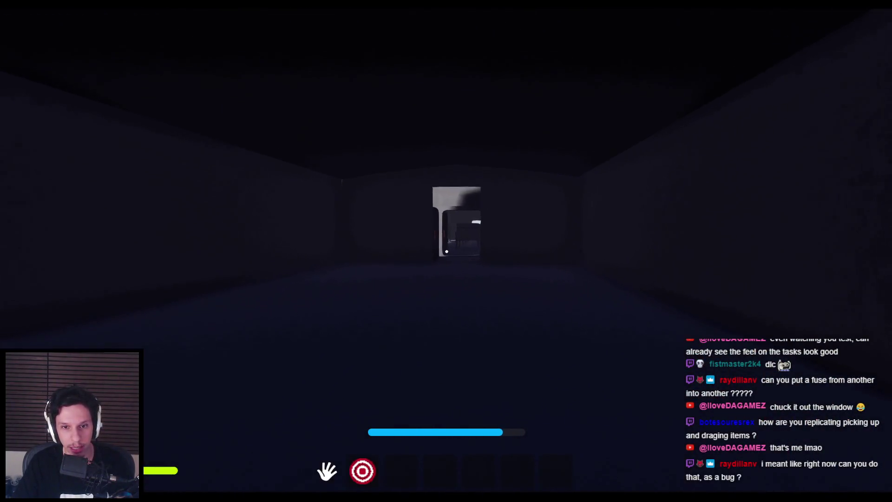
# - Continue through the two-window door and down the aisle to look through the rear door's window
pyautogui.press('w')
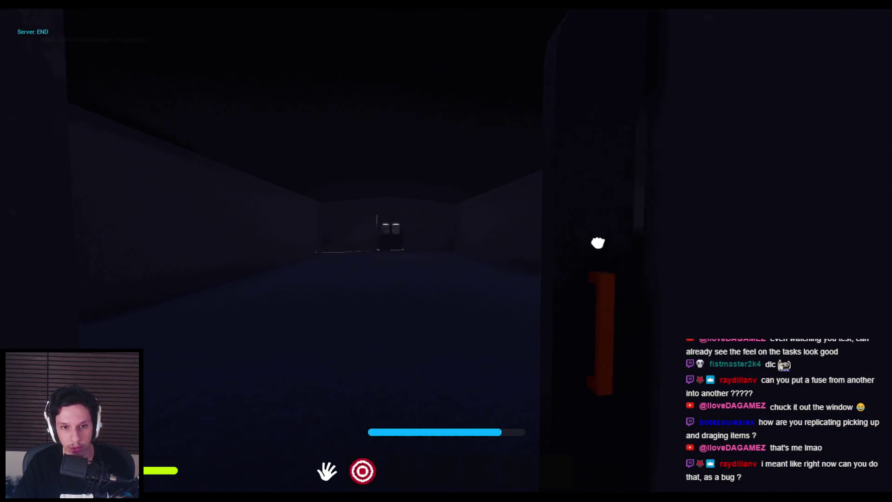
pyautogui.press('w')
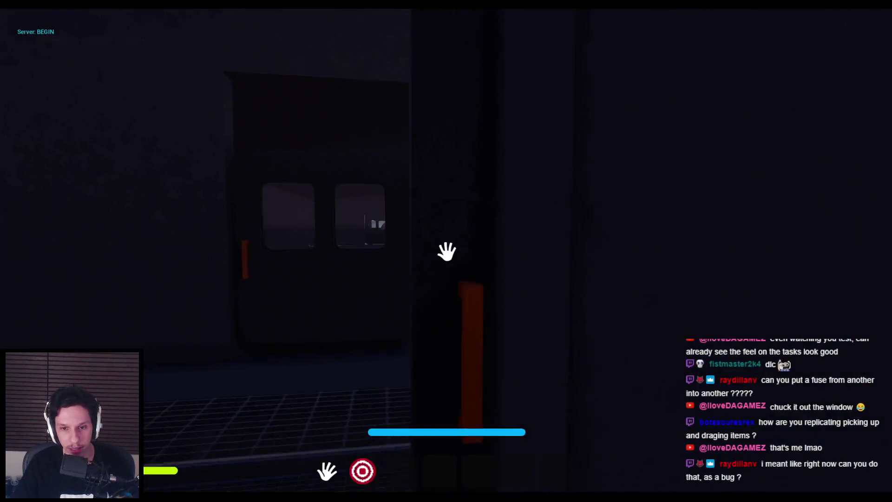
pyautogui.press('w')
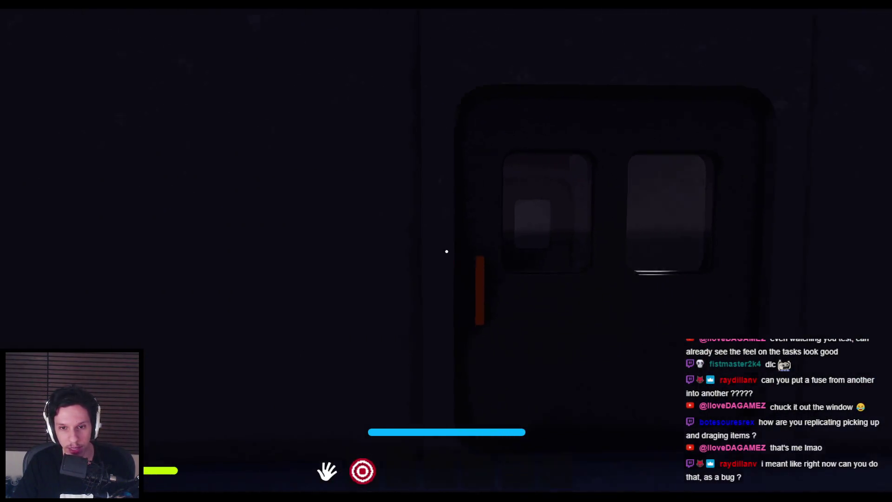
pyautogui.press('w')
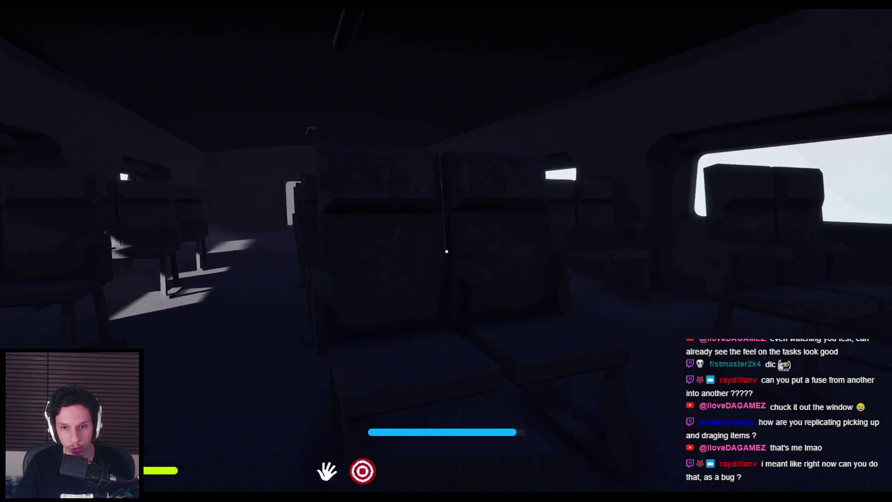
pyautogui.press('w')
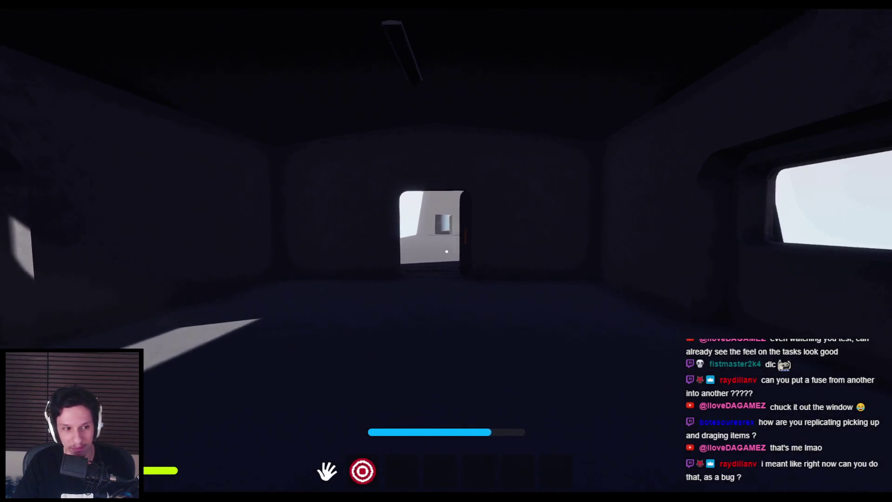
pyautogui.press('w')
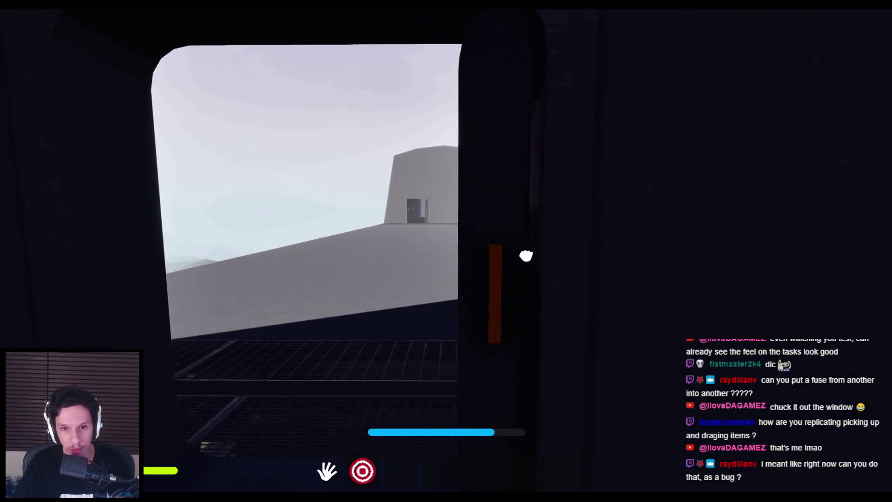
pyautogui.press('w')
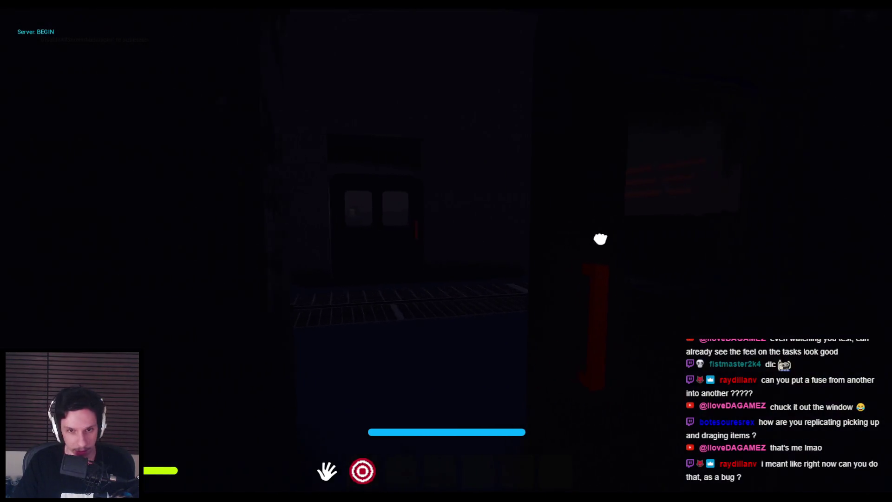
# - Open the fuse box, pull its levers down to restore power, and look around toward the hatch machine
pyautogui.click(446, 251)
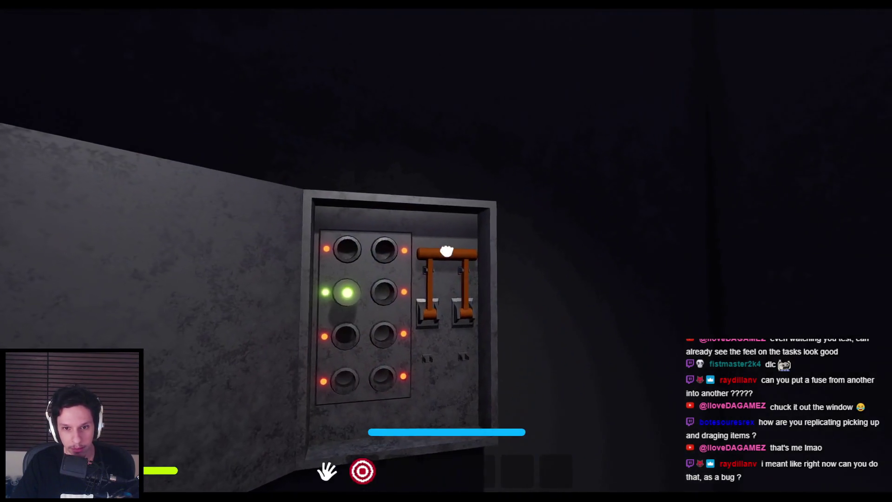
pyautogui.moveTo(454, 256); pyautogui.dragTo(454, 329)
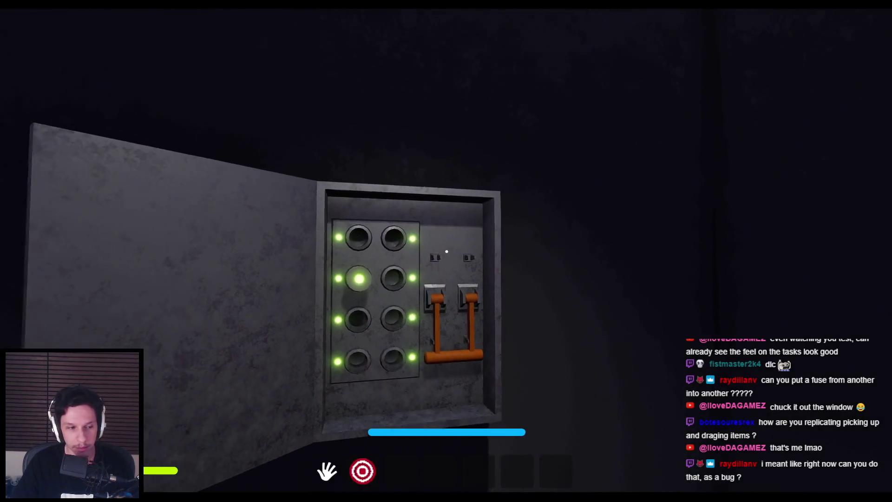
pyautogui.press('w')
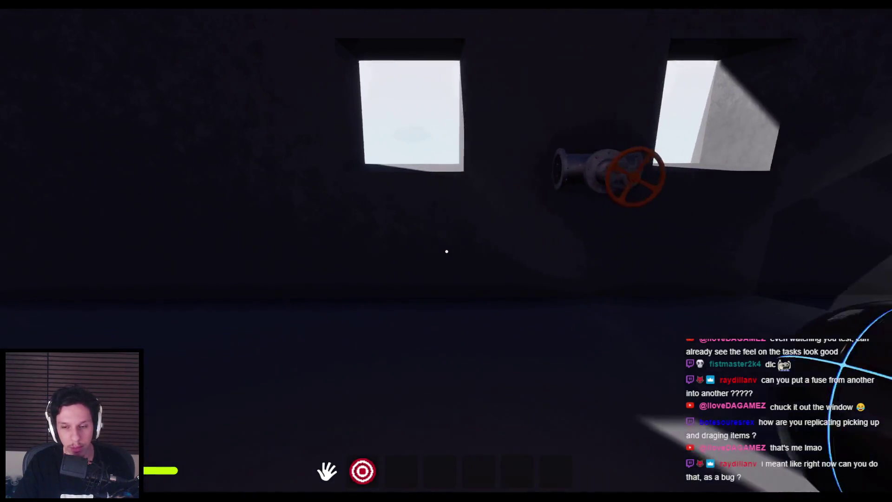
pyautogui.press('d')
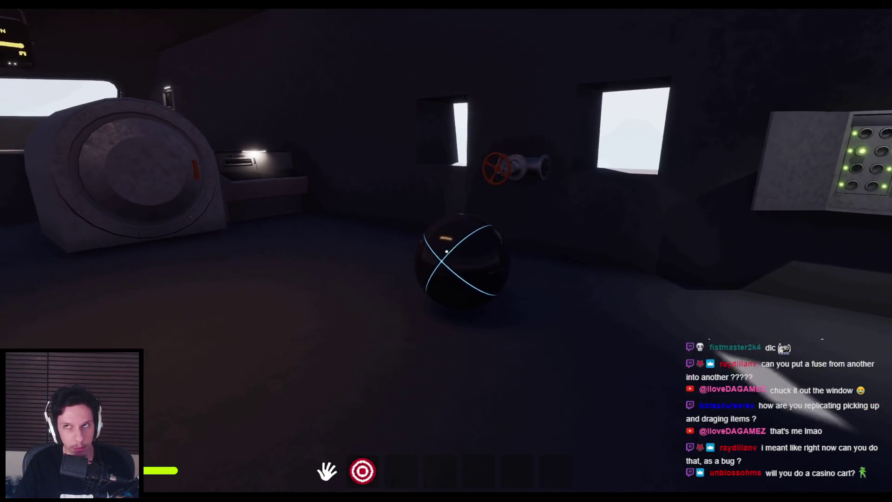
pyautogui.press('w')
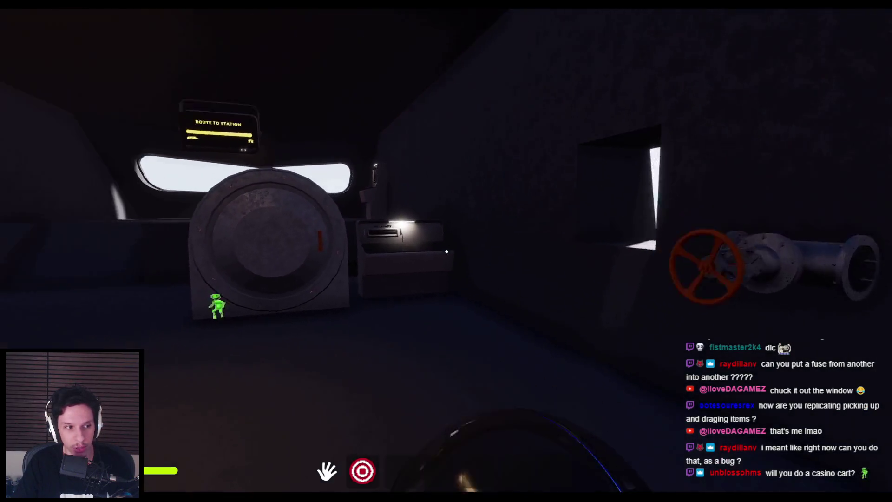
pyautogui.press('w')
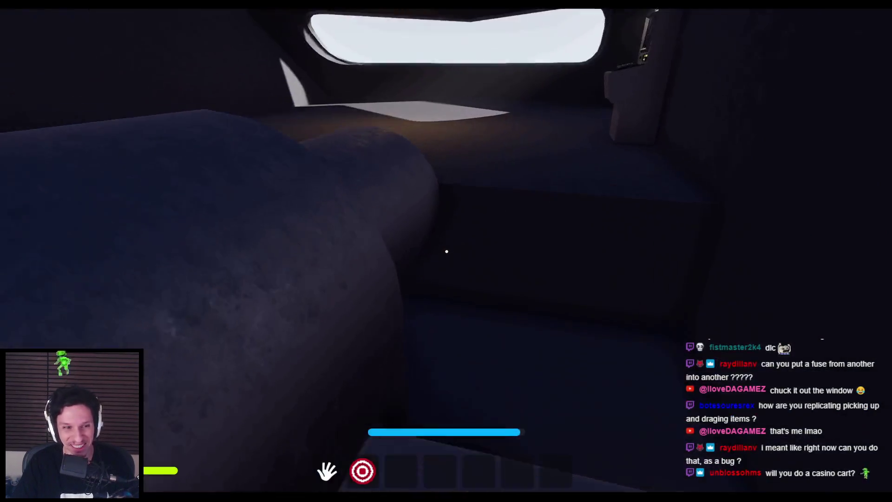
pyautogui.press('d')
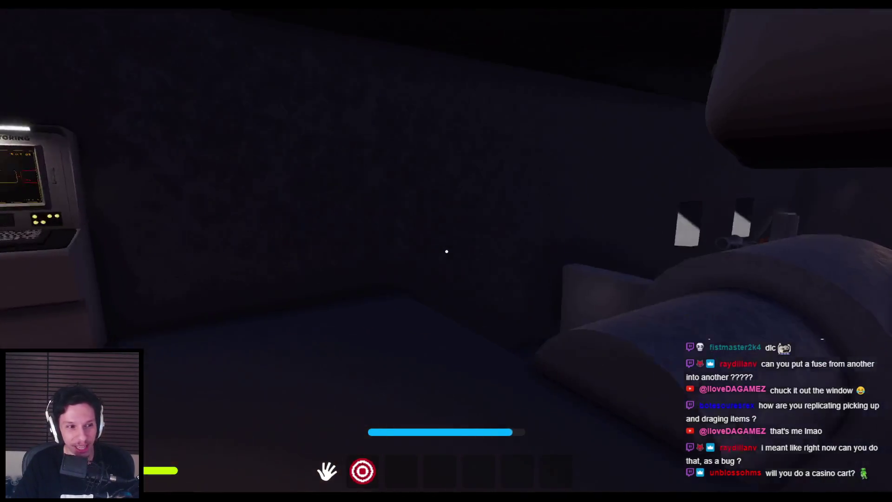
# - Walk around the cylindrical machine to the other fuse box and seat a fuse in its bottom-right slot
pyautogui.press('w')
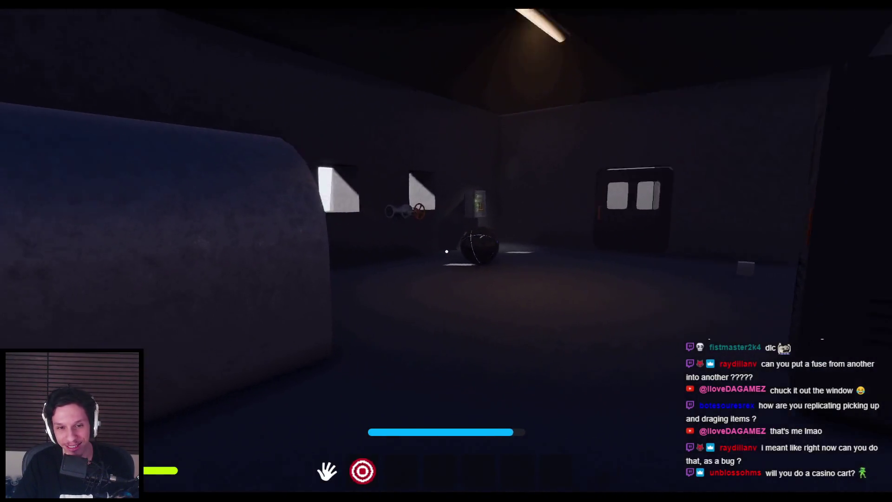
pyautogui.press('w')
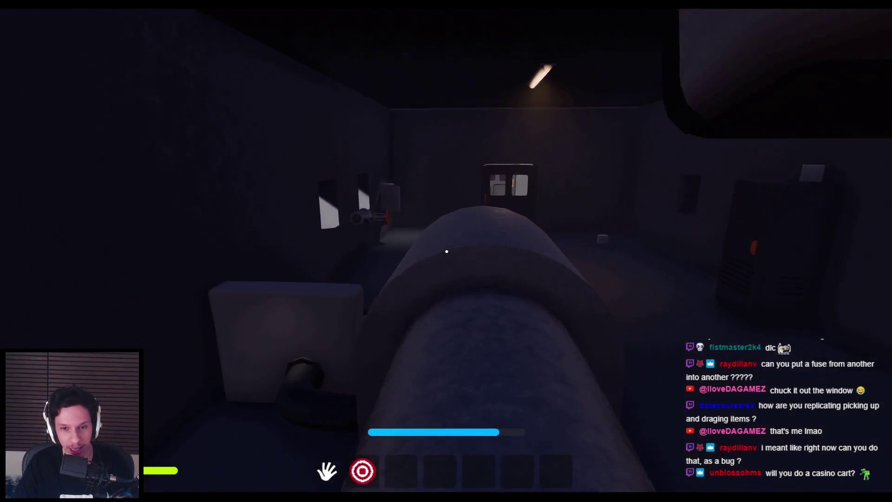
pyautogui.press('w')
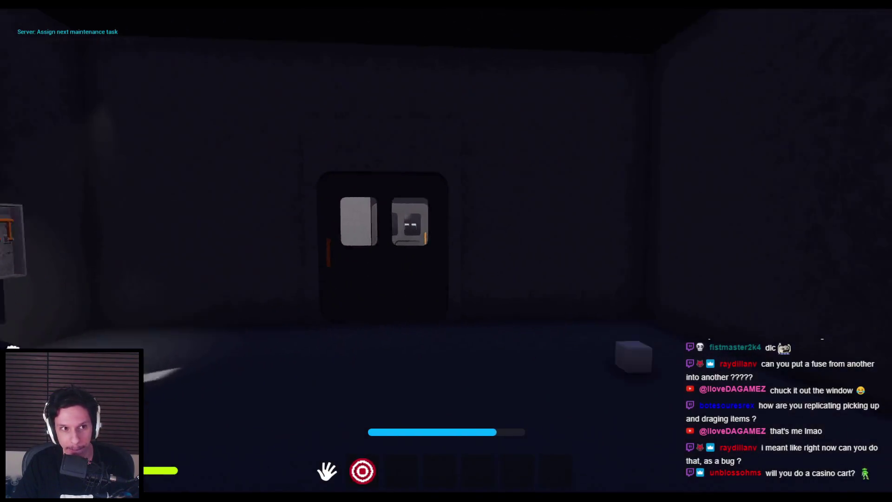
pyautogui.press('w')
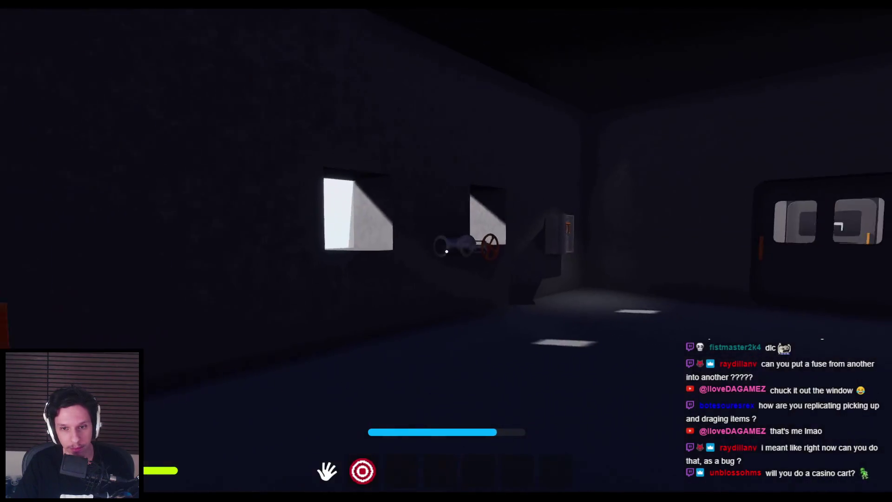
pyautogui.press('w')
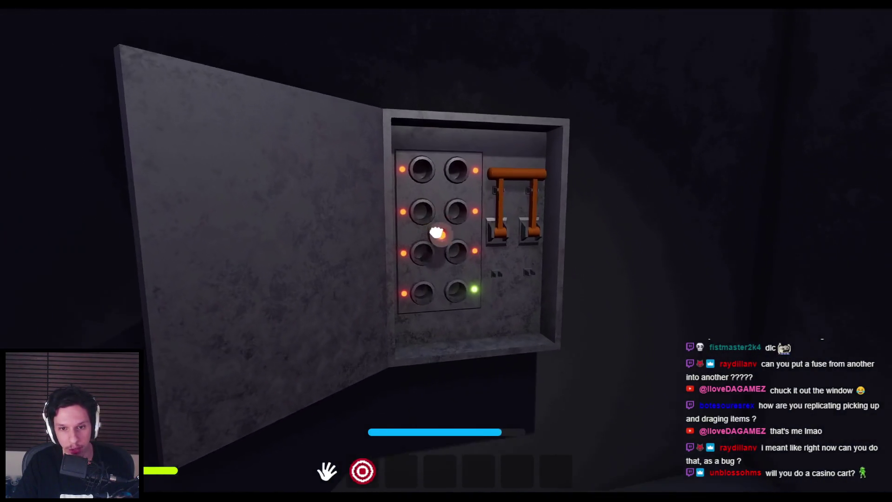
pyautogui.click(447, 251)
# - Walk to the Train Monitoring terminal, then step back to view the whole room
pyautogui.press('w')
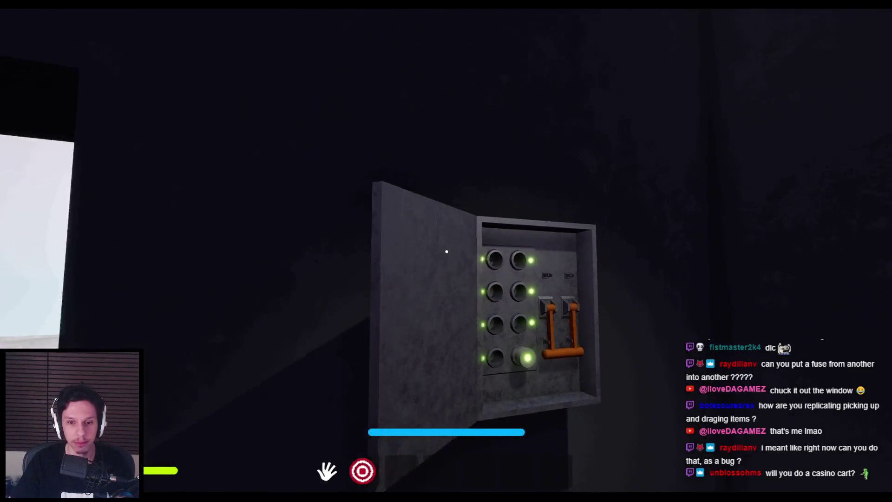
pyautogui.press('w')
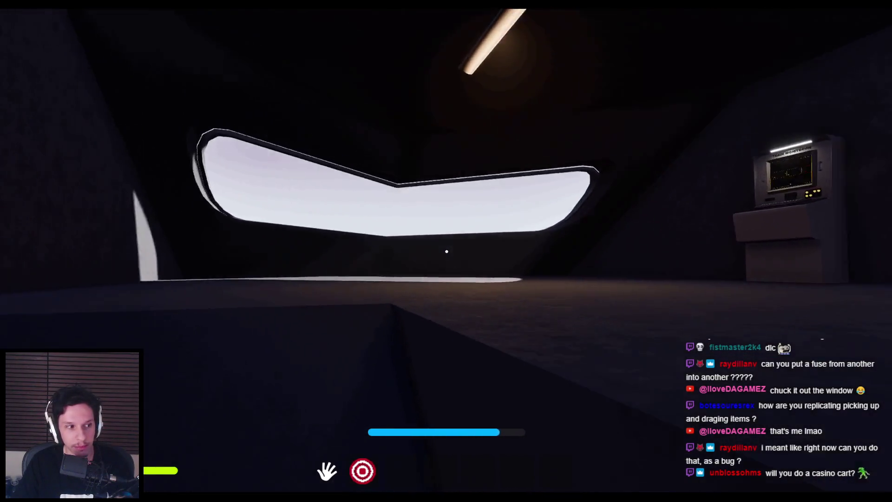
pyautogui.press('w')
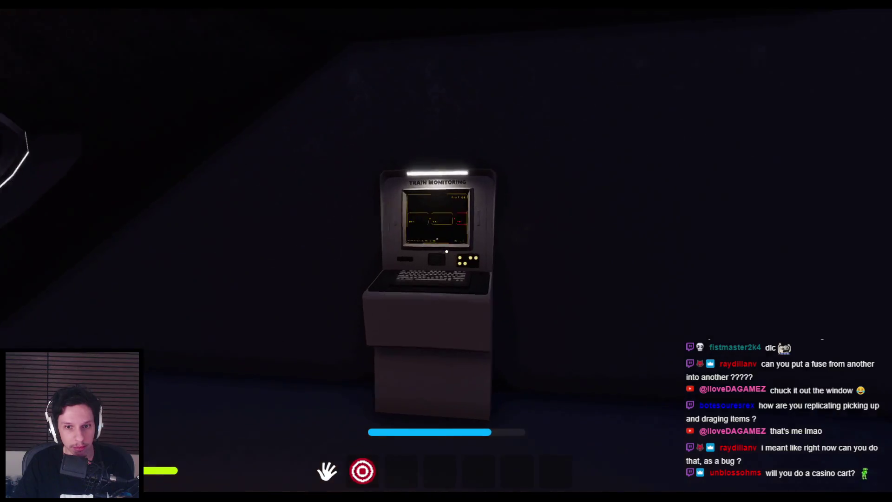
pyautogui.press('s')
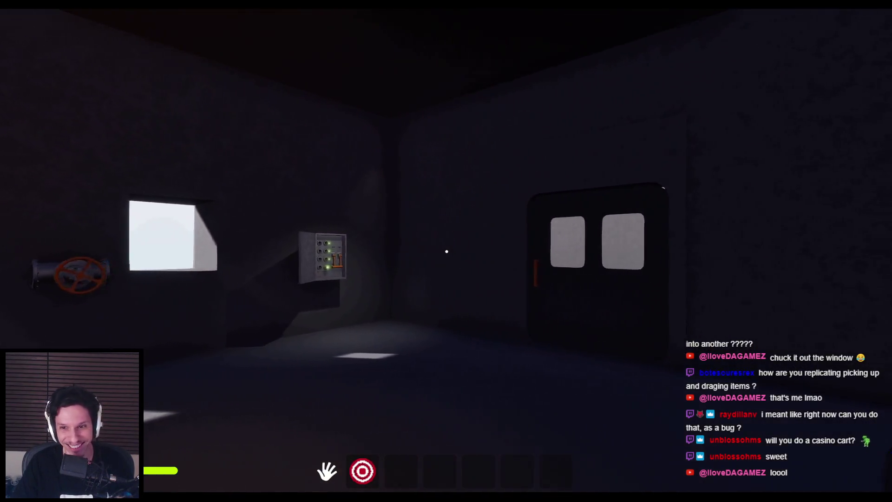
# - Walk back through the room to the open fuse box
pyautogui.press('w')
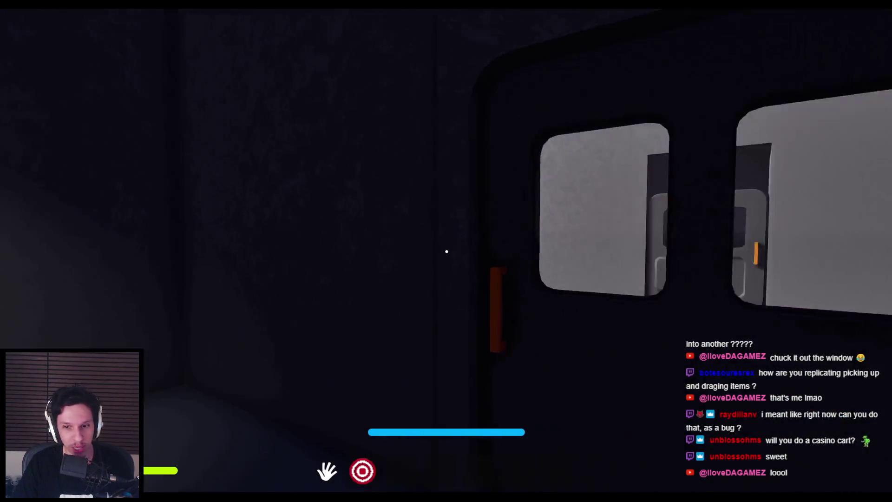
pyautogui.press('s')
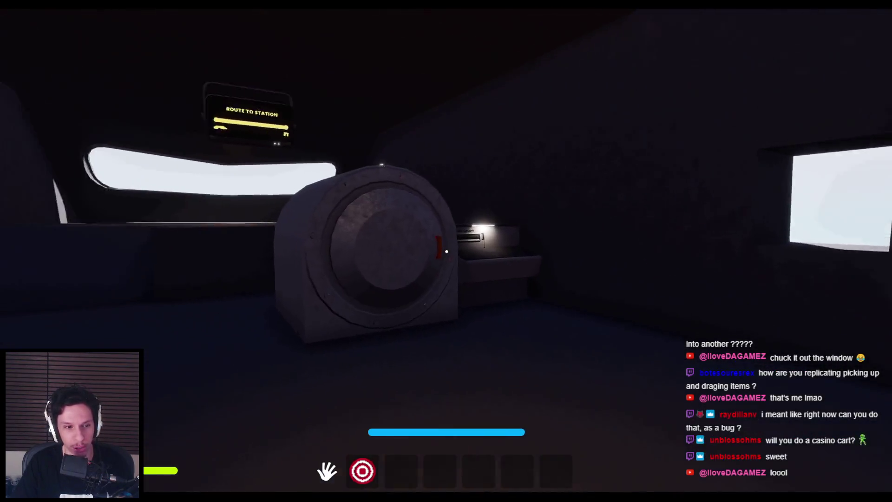
pyautogui.press('w')
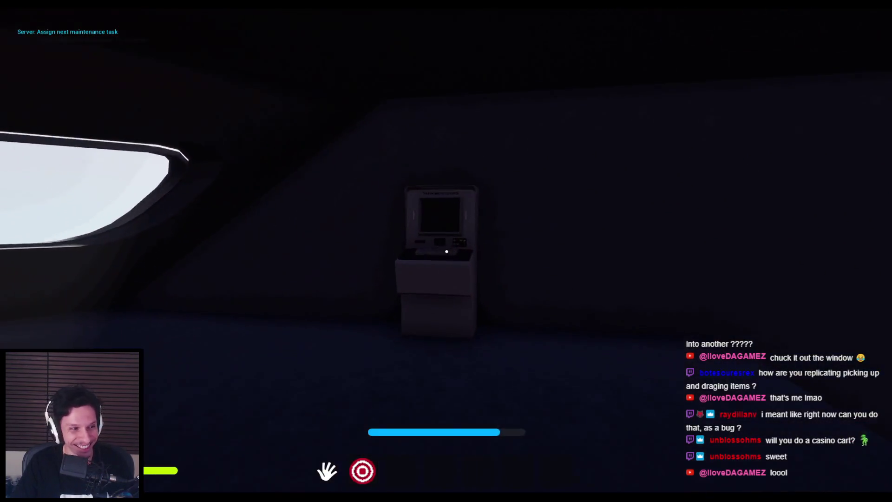
pyautogui.press('w')
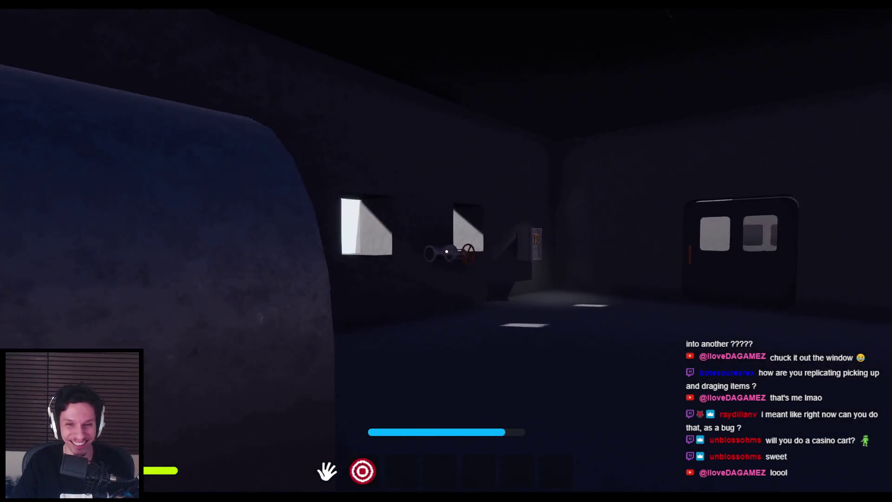
pyautogui.press('w')
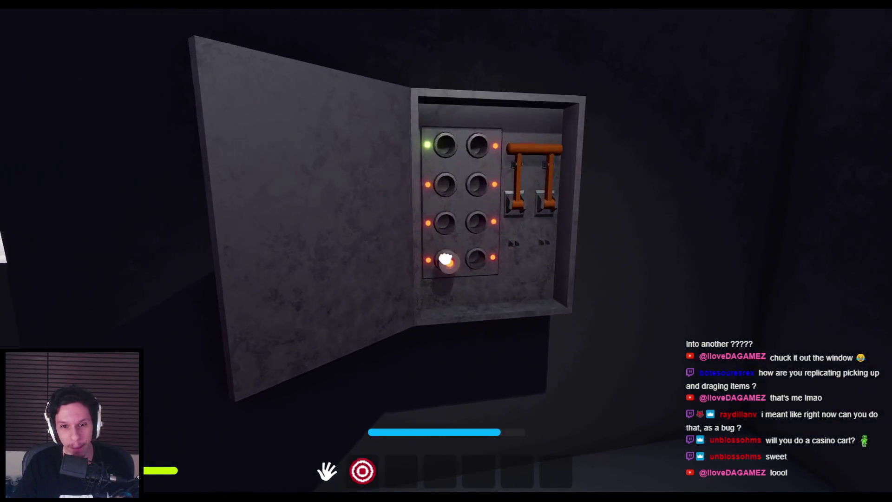
# - Pull out the glowing fuse and drag the lever down to turn every light green
pyautogui.moveTo(445, 261)
pyautogui.mouseDown()
pyautogui.moveTo(449, 142)
pyautogui.moveTo(447, 149)
pyautogui.mouseUp()
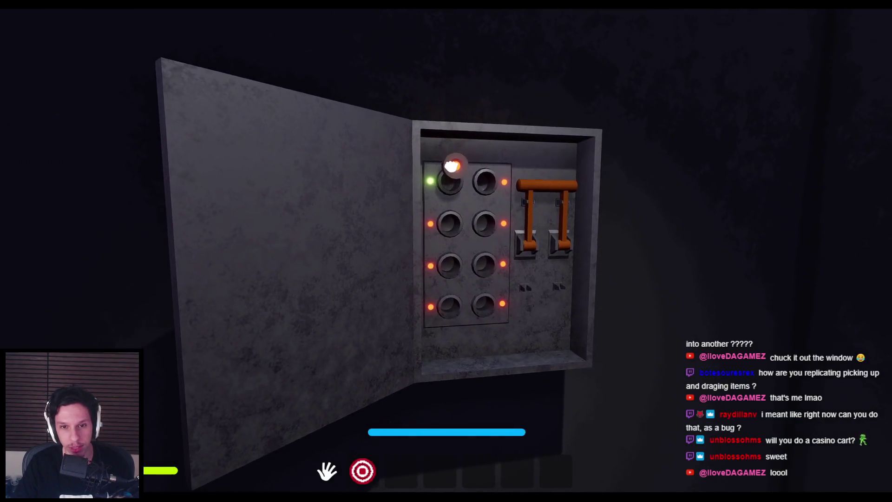
pyautogui.moveTo(448, 249)
pyautogui.mouseDown()
pyautogui.moveTo(456, 294)
pyautogui.moveTo(451, 423)
pyautogui.mouseUp()
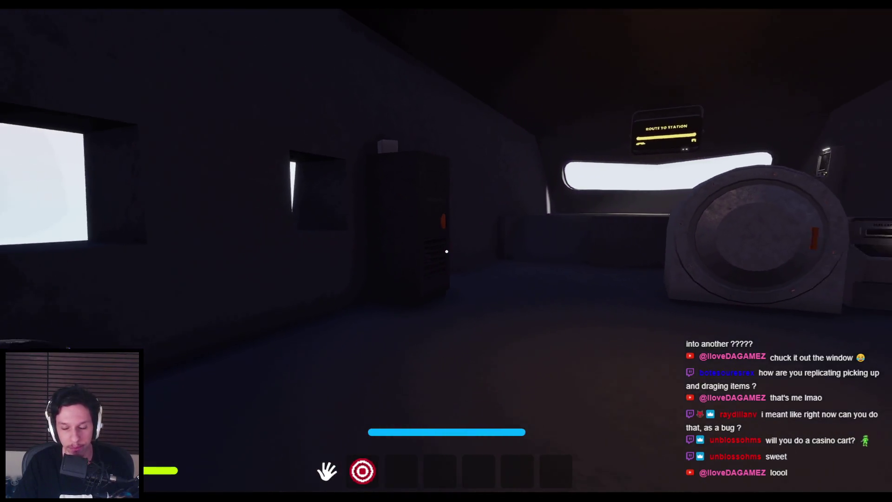
pyautogui.press('w')
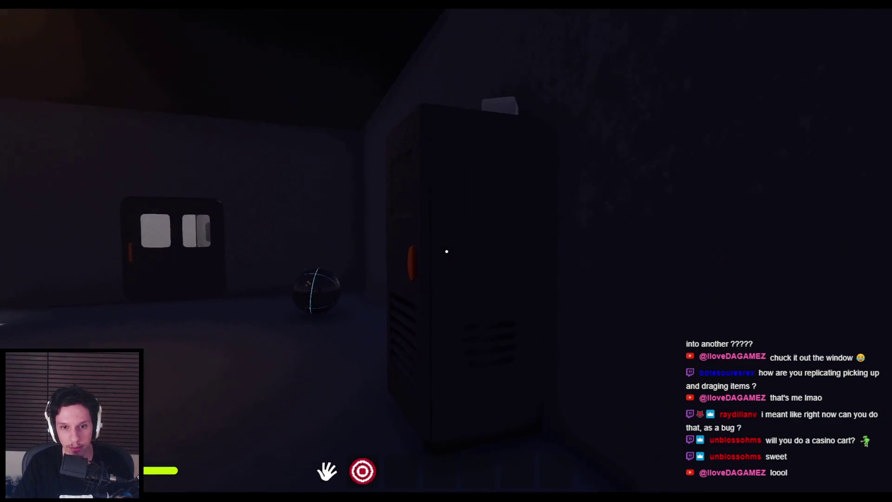
# - Carry the sphere, drop the cube on top of it, then pick the sphere up again
pyautogui.press('w')
pyautogui.moveTo(447, 251)
pyautogui.mouseDown()
pyautogui.moveTo(544, 325)
pyautogui.moveTo(564, 270)
pyautogui.moveTo(344, 259)
pyautogui.moveTo(395, 273)
pyautogui.moveTo(522, 256)
pyautogui.moveTo(349, 269)
pyautogui.moveTo(521, 255)
pyautogui.moveTo(466, 270)
pyautogui.mouseUp()
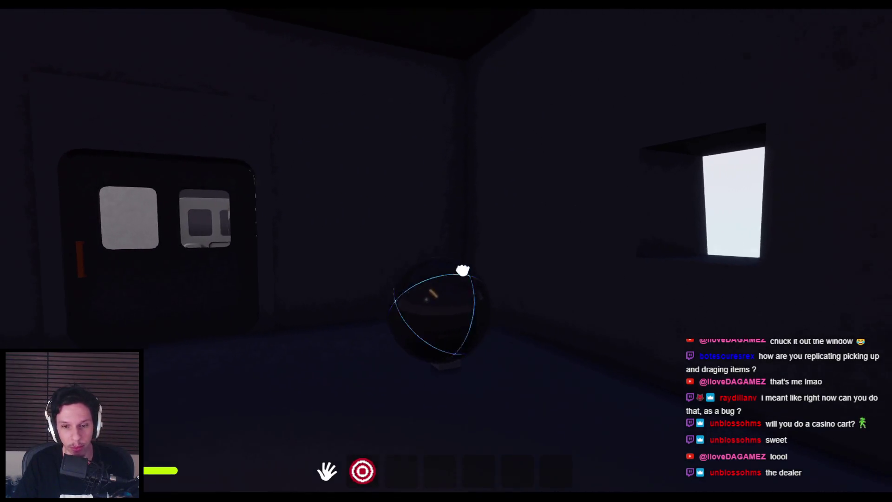
pyautogui.moveTo(399, 275)
pyautogui.mouseDown()
pyautogui.moveTo(488, 285)
pyautogui.moveTo(417, 272)
pyautogui.moveTo(446, 251)
pyautogui.moveTo(404, 319)
pyautogui.moveTo(404, 252)
pyautogui.moveTo(478, 255)
pyautogui.moveTo(456, 254)
pyautogui.moveTo(455, 315)
pyautogui.mouseUp()
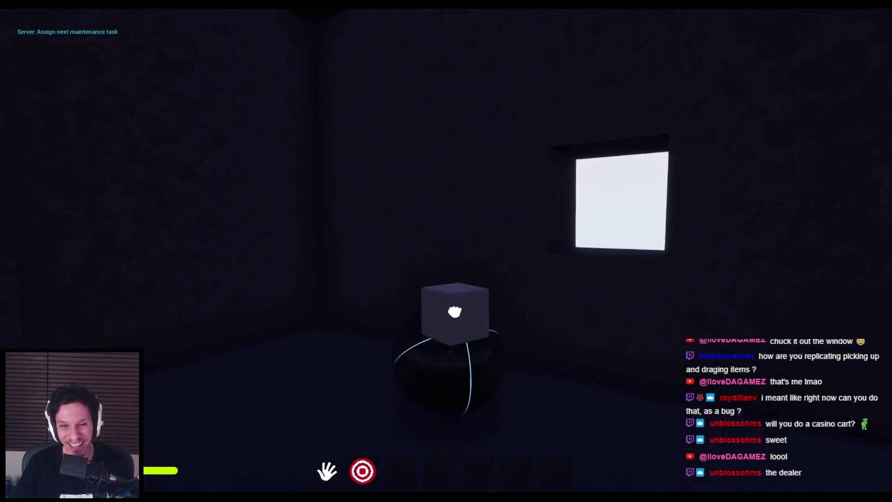
pyautogui.moveTo(448, 260)
pyautogui.mouseDown()
pyautogui.moveTo(445, 252)
pyautogui.moveTo(484, 343)
pyautogui.mouseUp()
pyautogui.moveTo(466, 266); pyautogui.dragTo(447, 252)
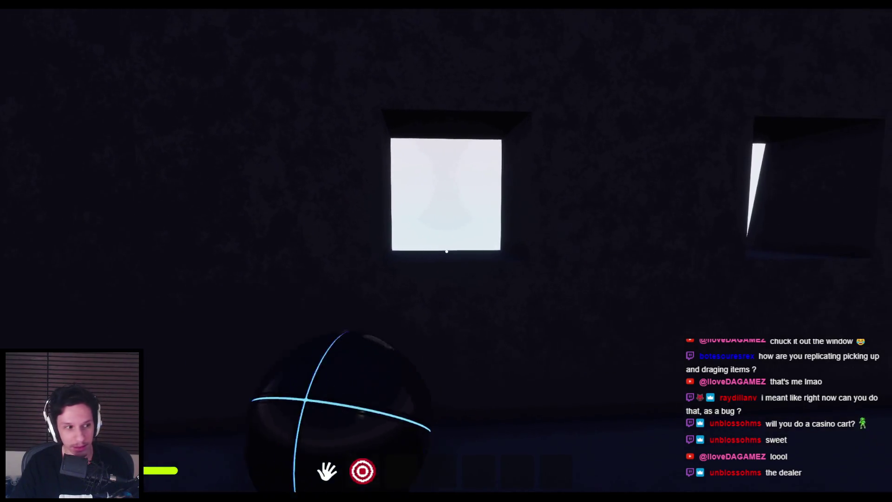
pyautogui.moveTo(447, 251)
pyautogui.mouseDown()
pyautogui.moveTo(437, 335)
pyautogui.moveTo(453, 260)
pyautogui.mouseUp()
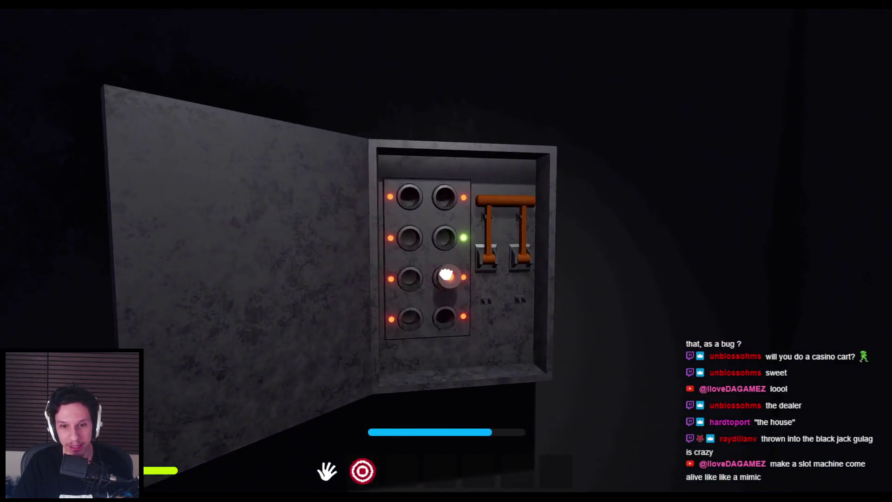
# - Fix the top fuse slot and pull the fuse-box lever down again
pyautogui.click(446, 251)
pyautogui.moveTo(446, 251)
pyautogui.mouseDown()
pyautogui.moveTo(458, 263)
pyautogui.moveTo(466, 355)
pyautogui.moveTo(442, 295)
pyautogui.moveTo(453, 245)
pyautogui.moveTo(447, 251)
pyautogui.mouseUp()
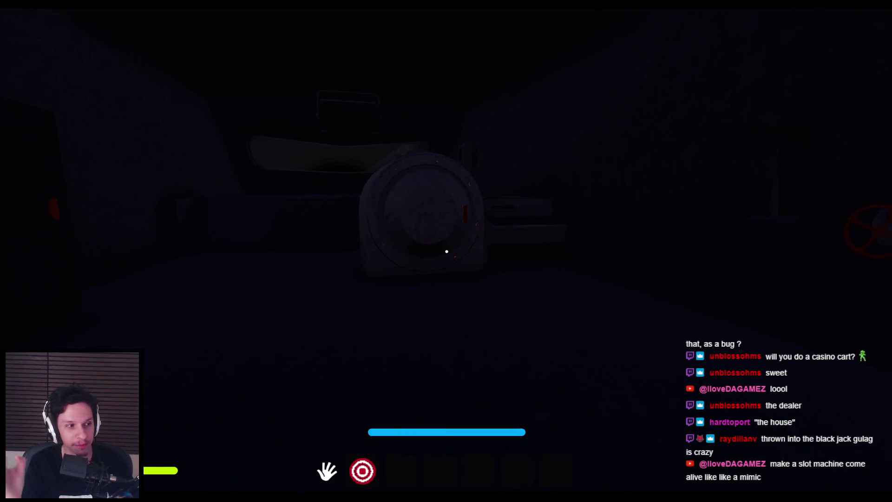
pyautogui.press('w')
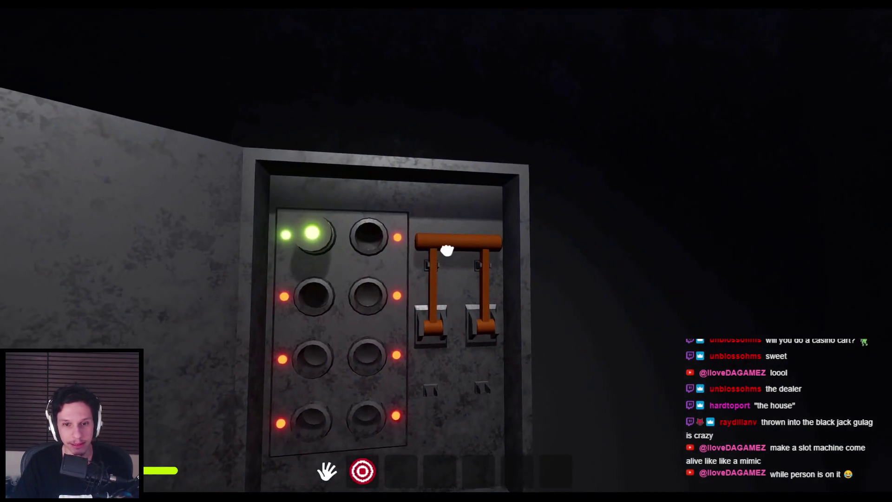
pyautogui.moveTo(446, 246); pyautogui.dragTo(448, 305)
# - Walk back past the valve toward the Route to Station screen
pyautogui.press('s')
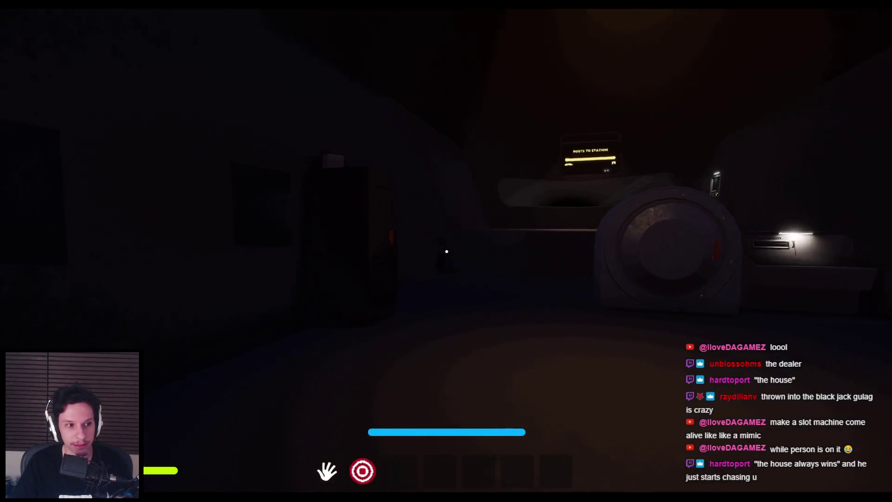
pyautogui.press('w')
pyautogui.moveTo(447, 251)
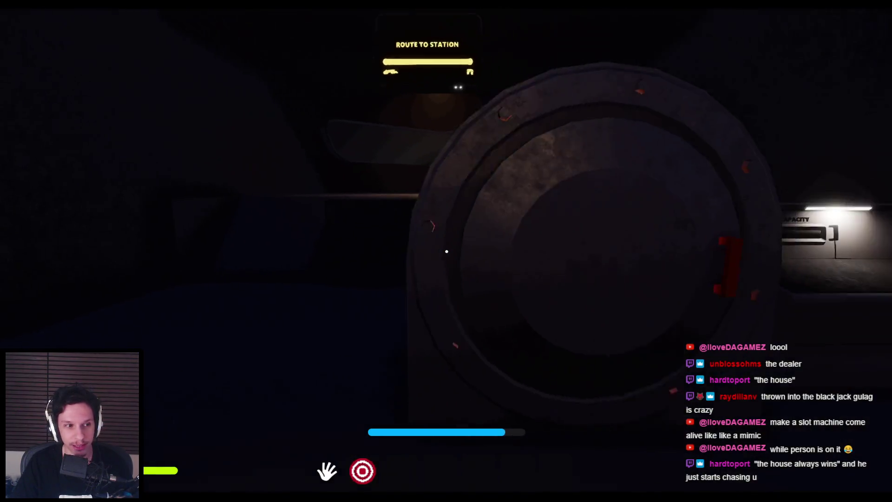
pyautogui.press('w')
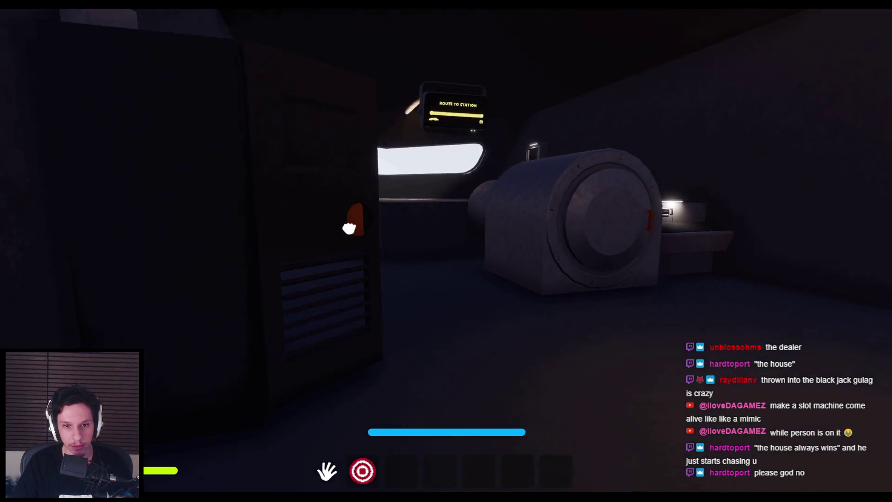
# - Open the cabinet by its red handle and pull the fuse panel lever to turn the lights green
pyautogui.click(437, 250)
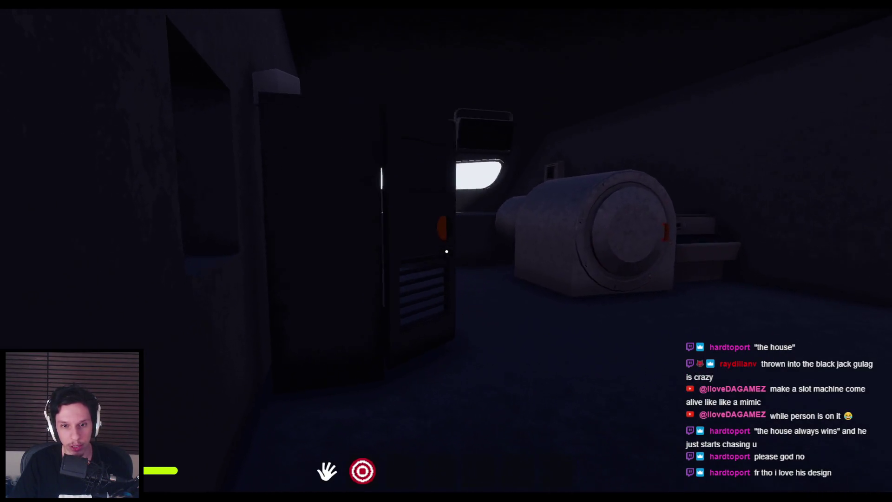
pyautogui.click(446, 251)
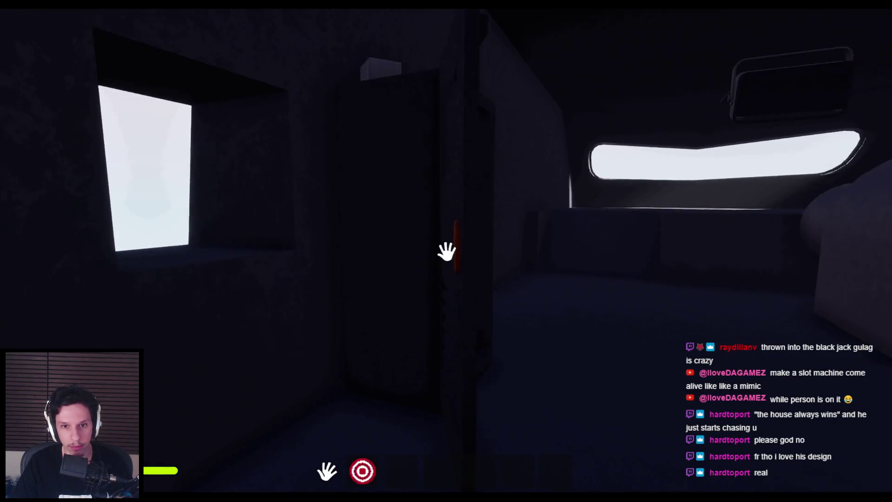
pyautogui.click(446, 251)
pyautogui.hotkey('shift', 'w')
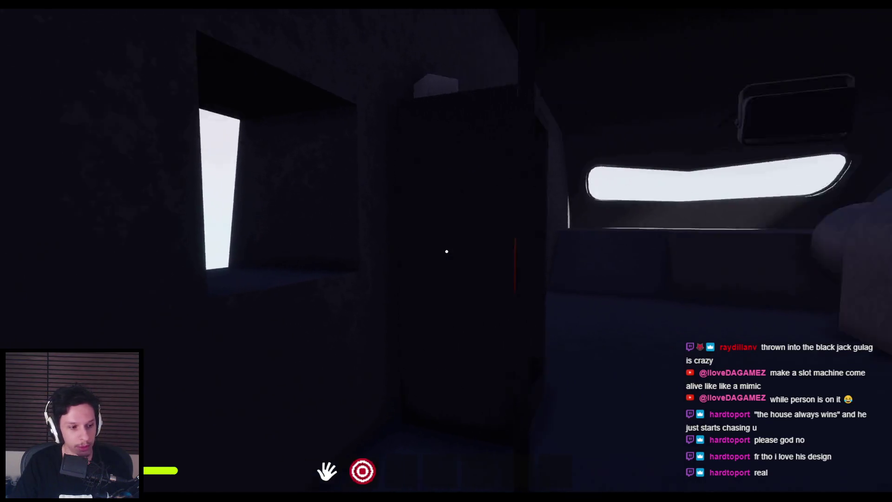
pyautogui.press('w')
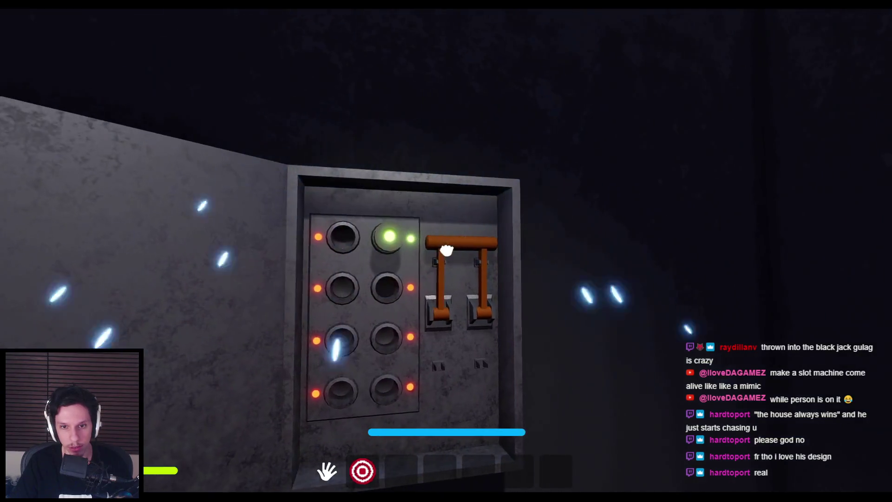
pyautogui.click(446, 251)
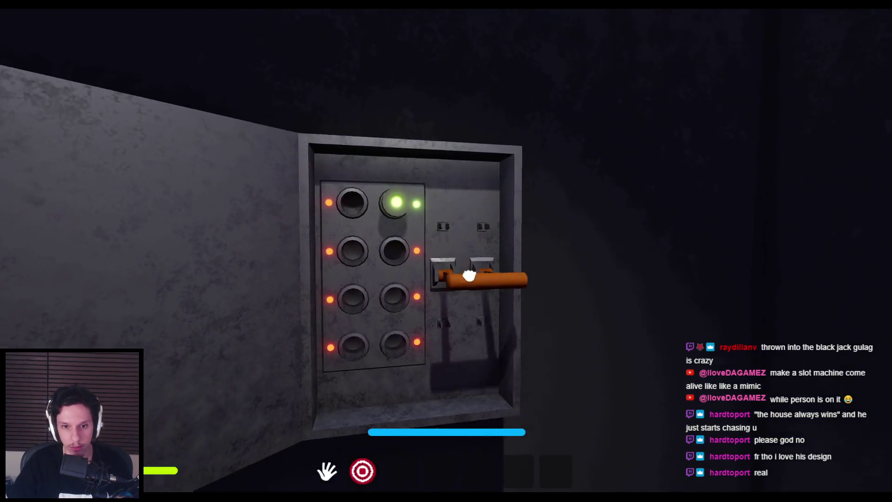
# - Use the Train Monitoring terminal and centre the car diagram on Car 2 to confirm it shows red
pyautogui.press('s')
pyautogui.hotkey('shift', 'w')
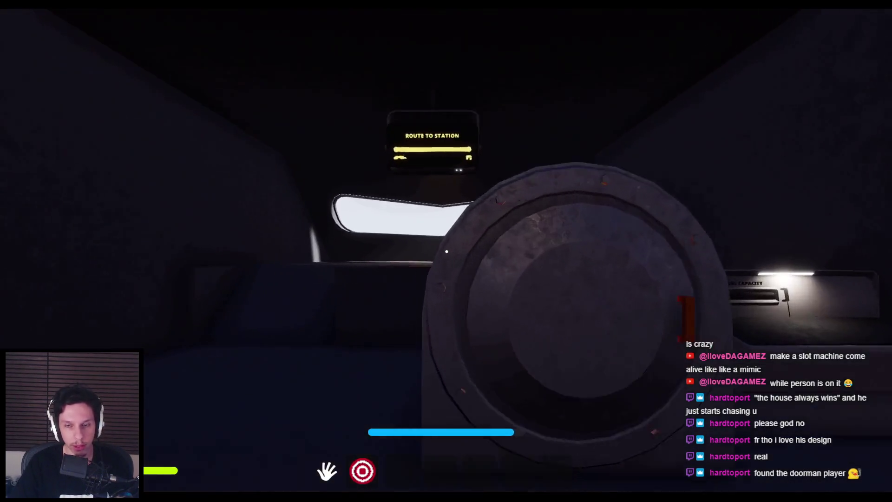
pyautogui.press('w')
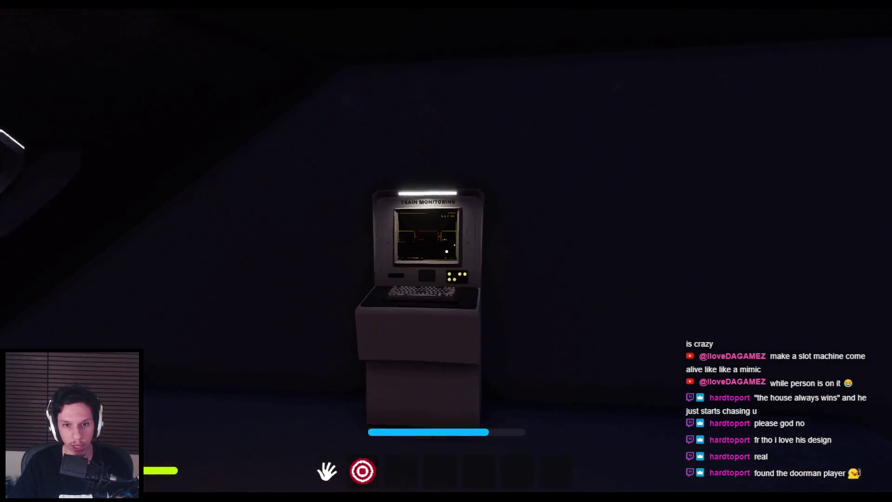
pyautogui.click(446, 251)
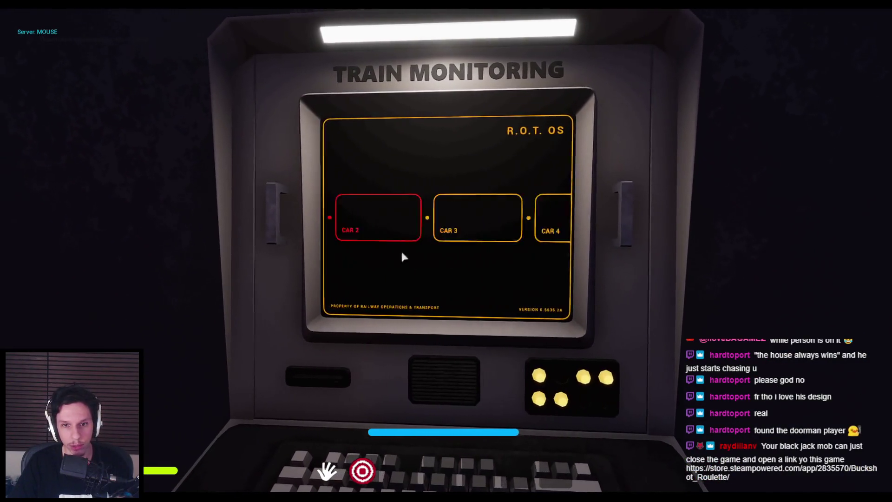
pyautogui.click(467, 233)
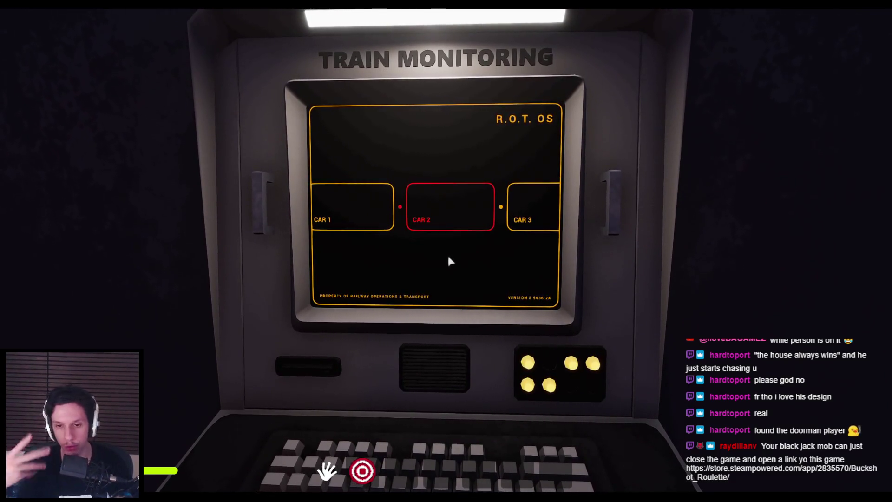
# - Leave the terminal, stop the playtest, and switch to the browser
pyautogui.press('Escape')
pyautogui.press('w')
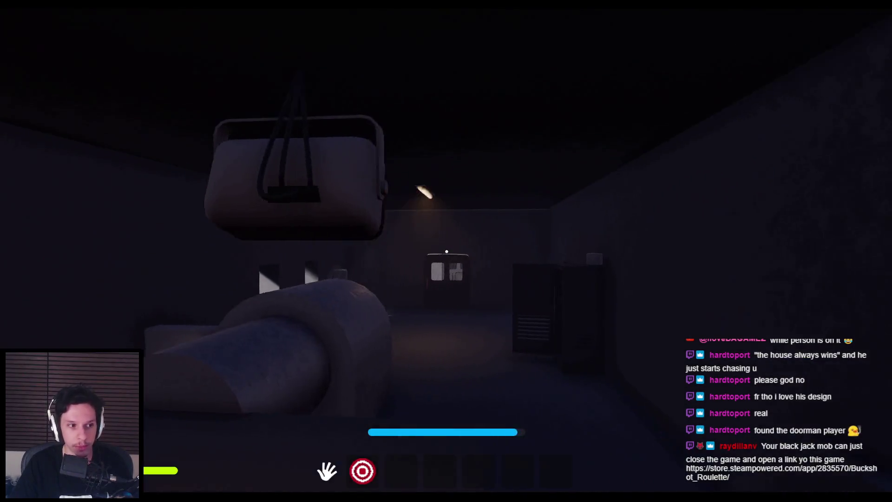
pyautogui.press('w')
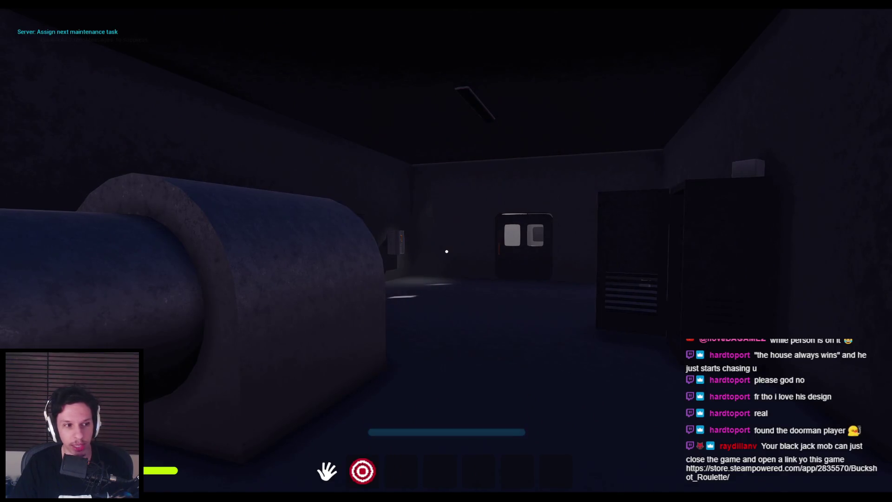
pyautogui.press('Escape')
pyautogui.hotkey('alt', 'Tab')
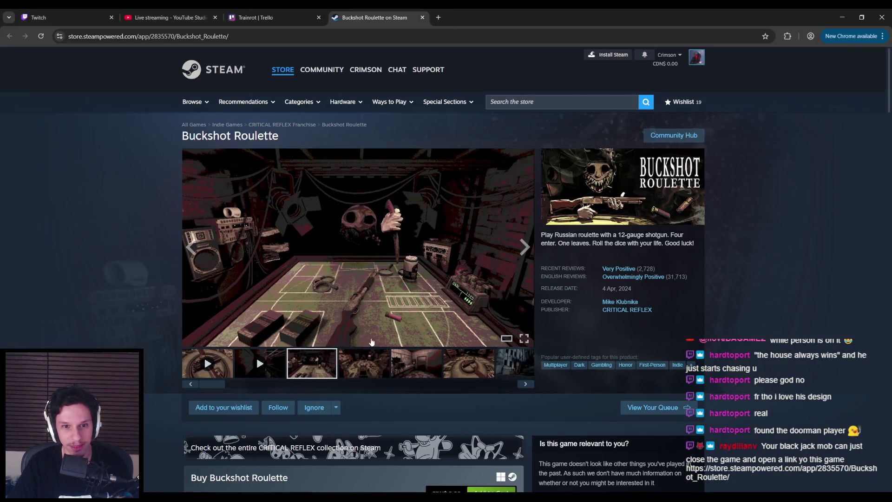
# - Browse the first Buckshot Roulette screenshots, including the liability document
pyautogui.click(358, 368)
pyautogui.click(411, 365)
pyautogui.click(447, 356)
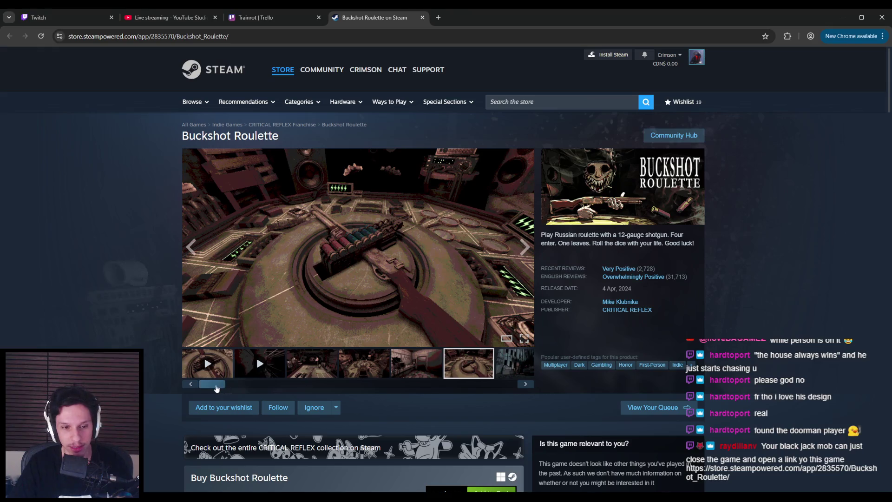
pyautogui.click(388, 385)
pyautogui.click(347, 377)
pyautogui.click(393, 360)
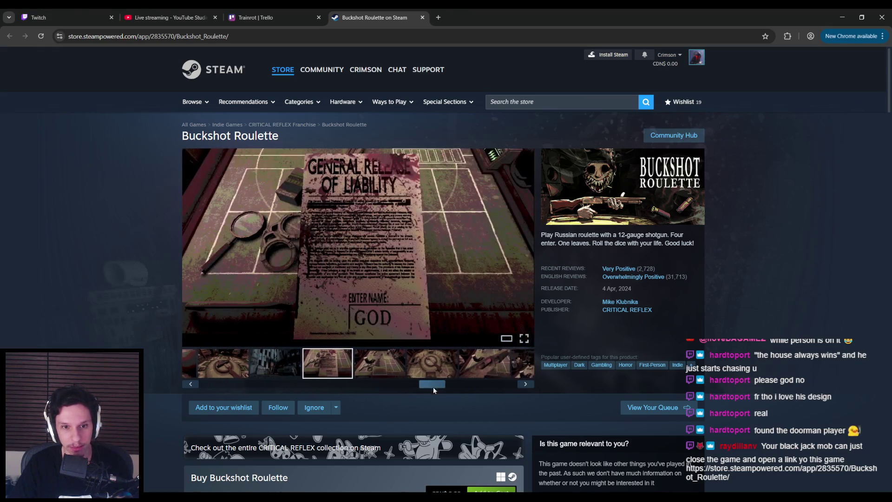
pyautogui.moveTo(429, 386); pyautogui.dragTo(479, 390)
# - View the remaining screenshots, then close the Steam tab and minimize Chrome
pyautogui.click(352, 367)
pyautogui.click(404, 367)
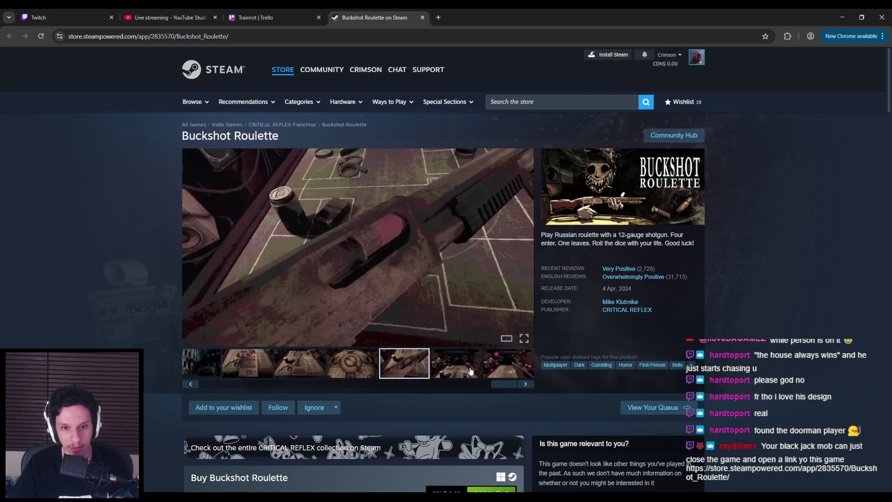
pyautogui.click(456, 367)
pyautogui.click(511, 374)
pyautogui.moveTo(498, 384)
pyautogui.mouseDown()
pyautogui.moveTo(337, 380)
pyautogui.moveTo(488, 387)
pyautogui.moveTo(402, 390)
pyautogui.mouseUp()
pyautogui.click(336, 368)
pyautogui.click(353, 367)
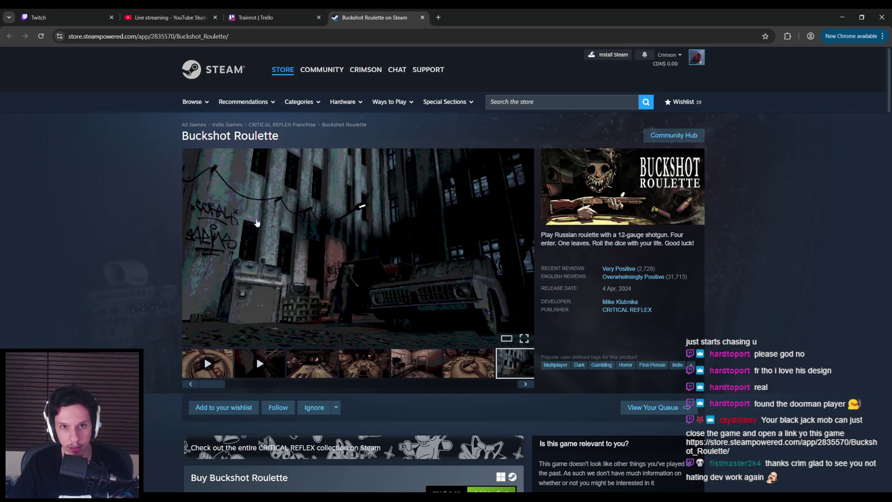
pyautogui.click(422, 17)
pyautogui.click(841, 18)
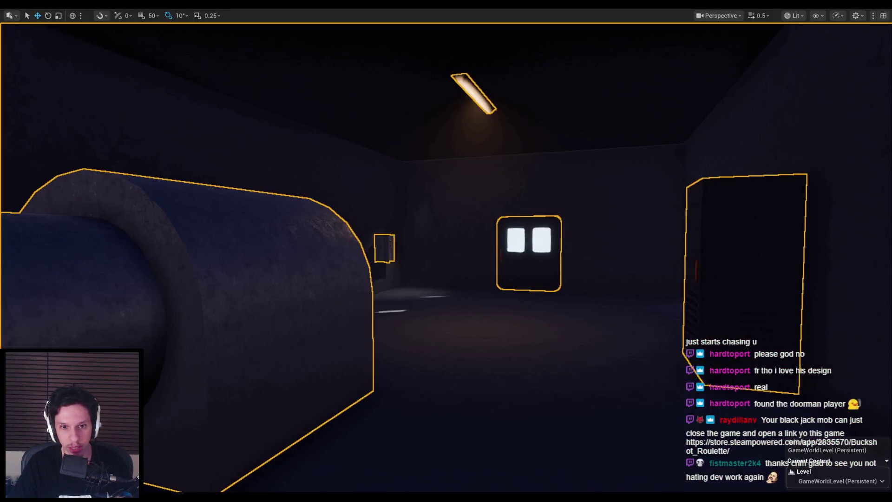
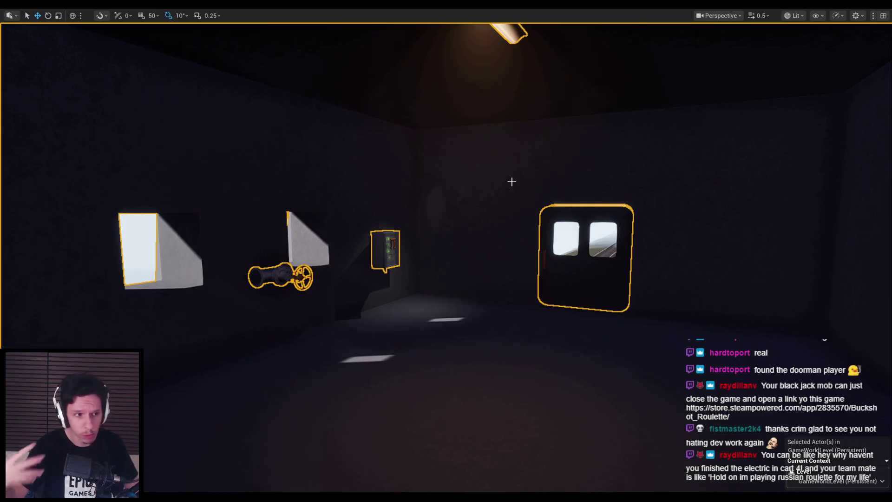
# - Orbit and fly the viewport camera through the train cabin, tilting up and moving toward the fuse box
pyautogui.moveTo(497, 203); pyautogui.dragTo(493, 227)
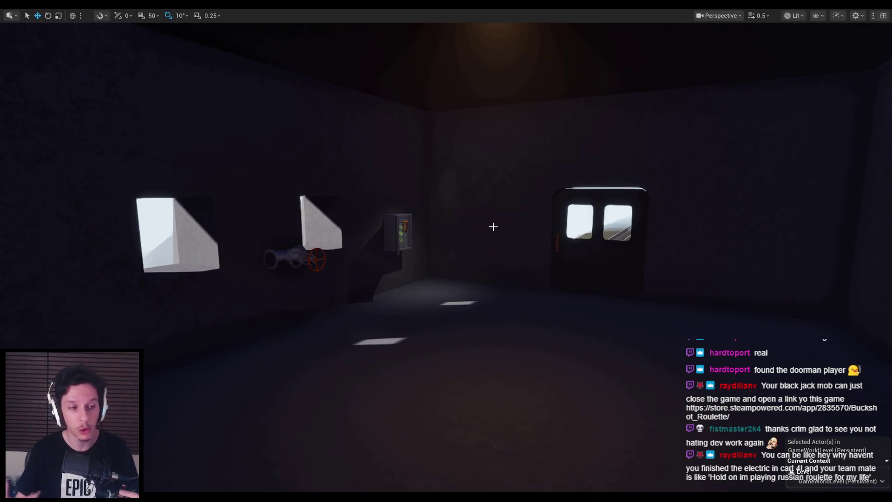
pyautogui.moveTo(493, 226); pyautogui.dragTo(493, 226)
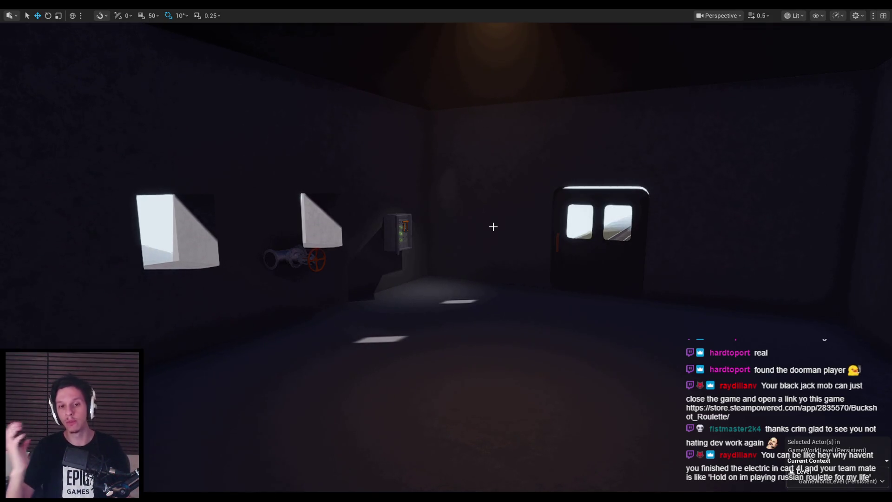
pyautogui.moveTo(493, 226); pyautogui.dragTo(493, 227)
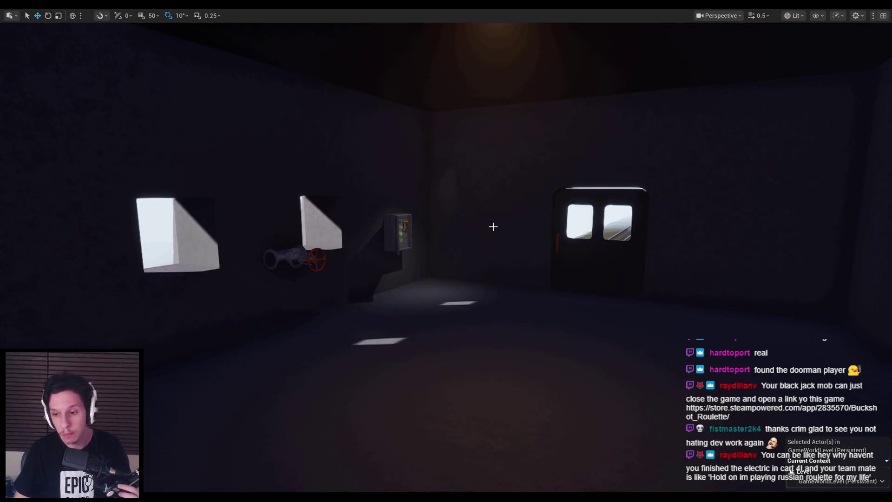
pyautogui.scroll(1, 493, 226)
pyautogui.moveTo(493, 226); pyautogui.dragTo(493, 226)
# - Survey the cylinder, windows, valve and route sign side of the cabin, then switch to Trello
pyautogui.moveTo(553, 275); pyautogui.dragTo(561, 281)
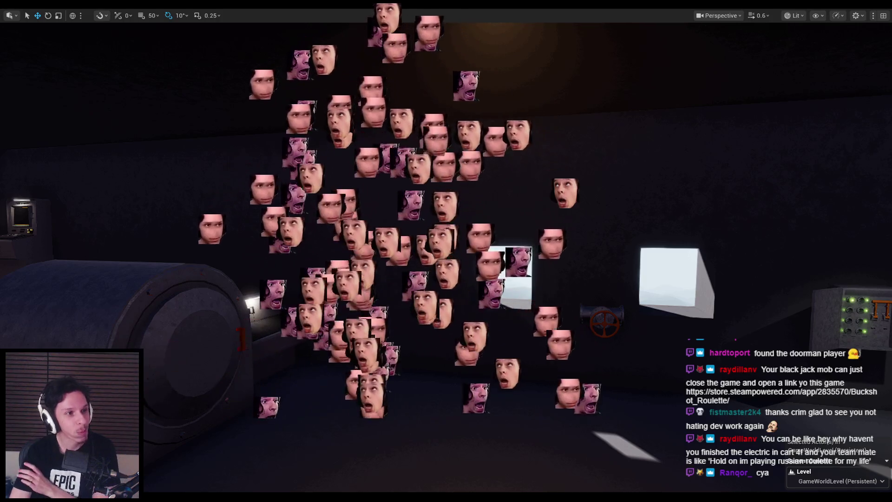
pyautogui.press('Up')
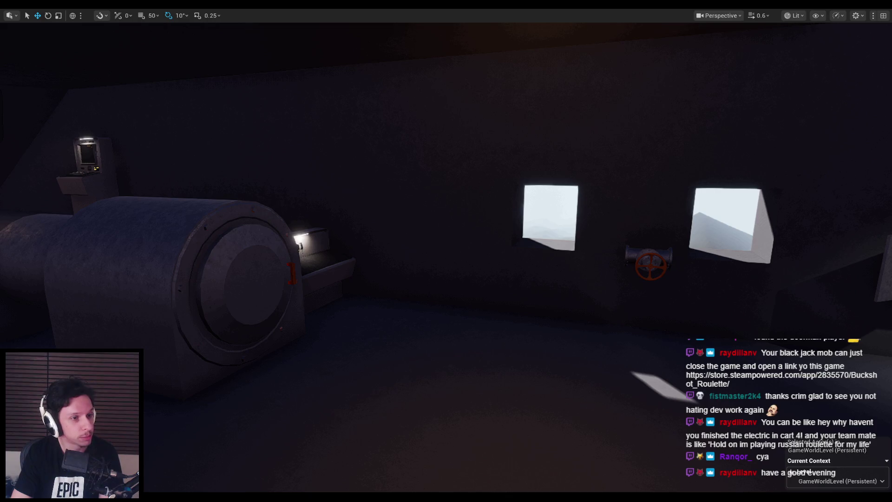
pyautogui.moveTo(319, 281); pyautogui.dragTo(325, 261)
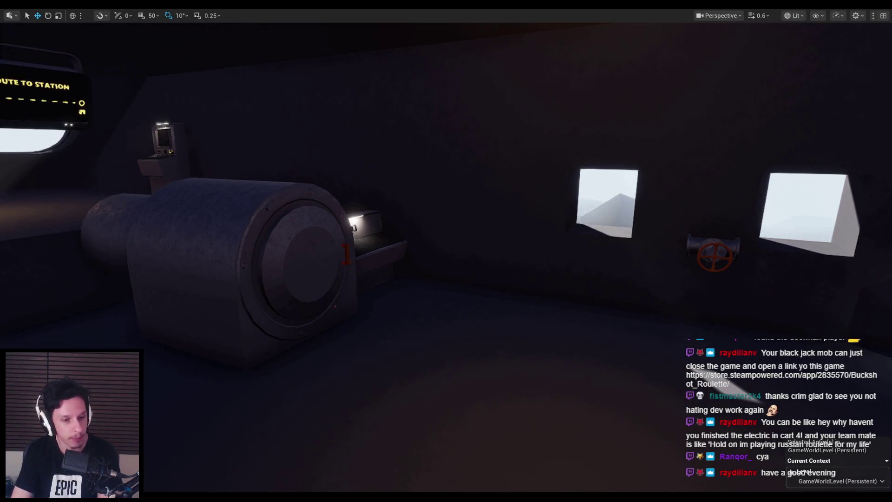
pyautogui.hotkey('alt', 'Tab')
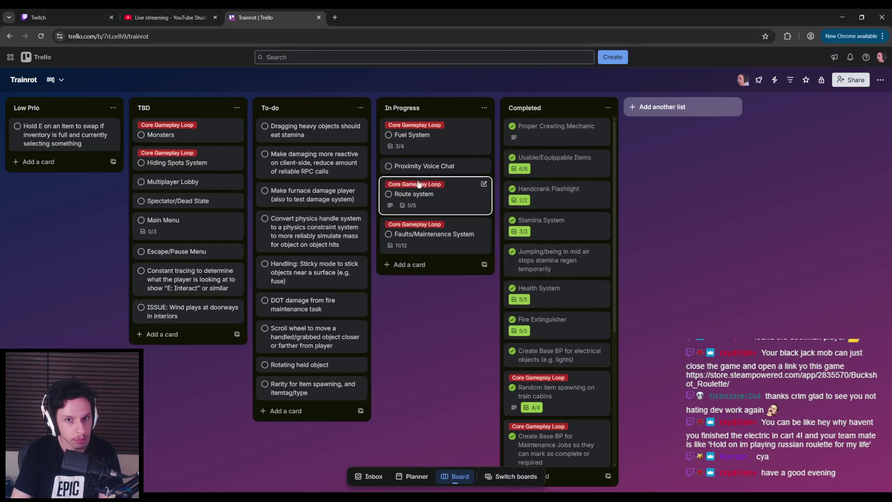
# - Review the Faults/Maintenance System and Route system cards in the In Progress list
pyautogui.click(426, 236)
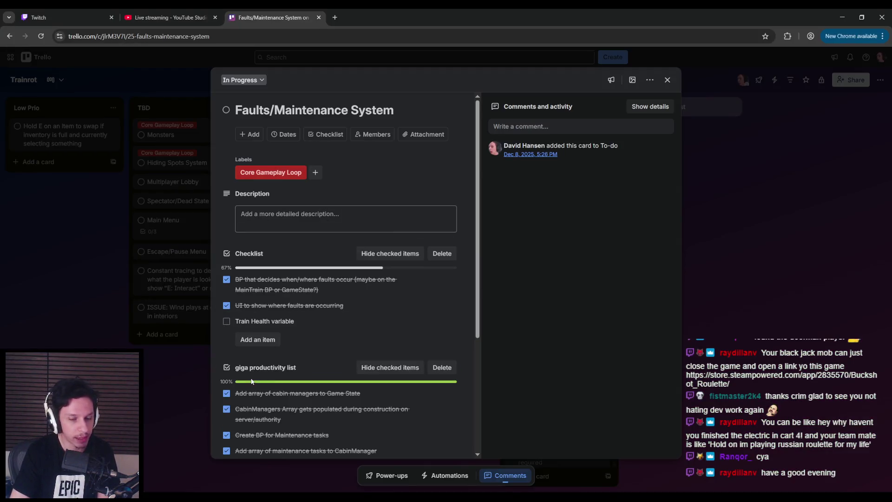
pyautogui.click(210, 382)
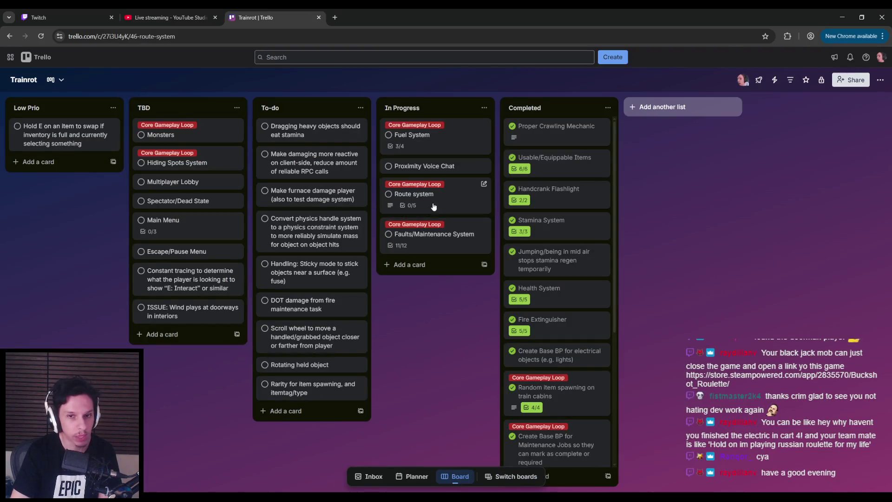
pyautogui.click(433, 206)
pyautogui.click(204, 389)
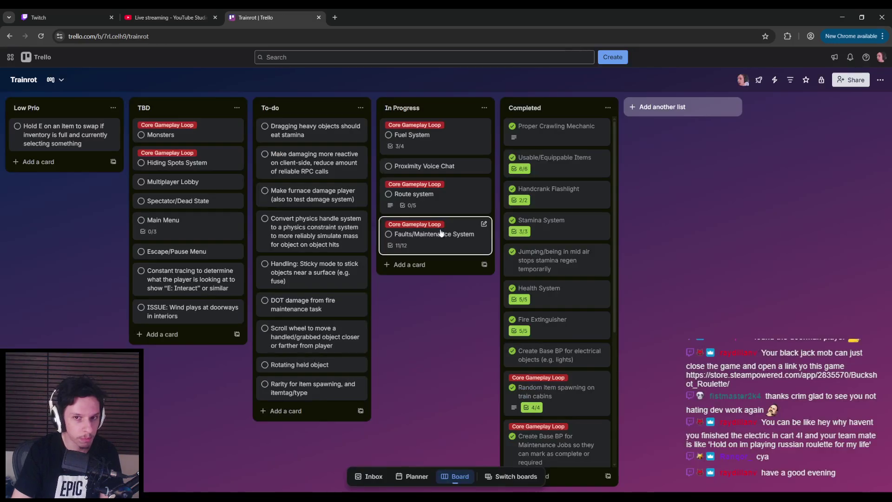
pyautogui.click(439, 204)
pyautogui.press('Escape')
# - Recheck the Faults/Maintenance and Fuel System cards, then start Play In Editor with Alt+P
pyautogui.click(434, 235)
pyautogui.scroll(-3, 346, 279)
pyautogui.scroll(3, 346, 279)
pyautogui.press('Escape')
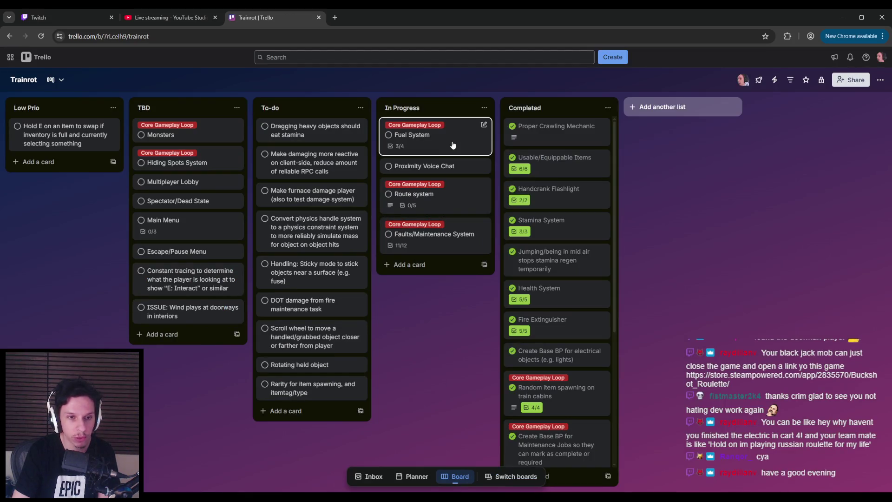
pyautogui.click(453, 145)
pyautogui.click(208, 353)
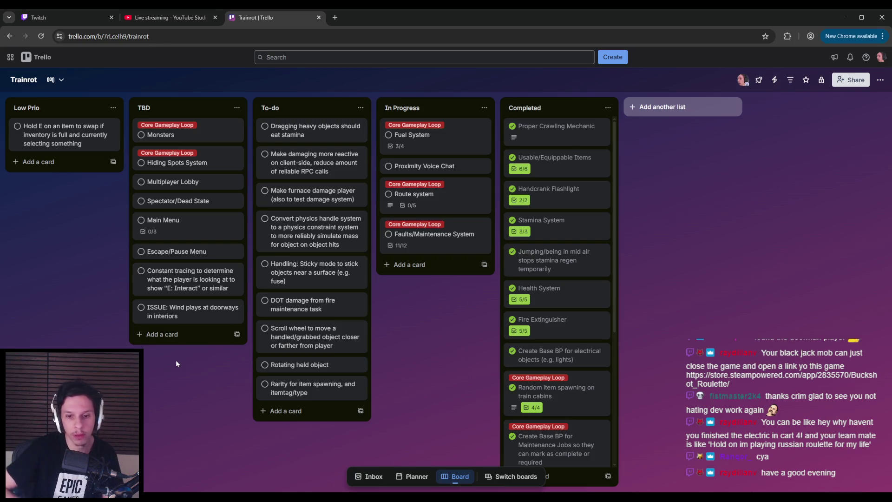
pyautogui.hotkey('alt', 'Tab')
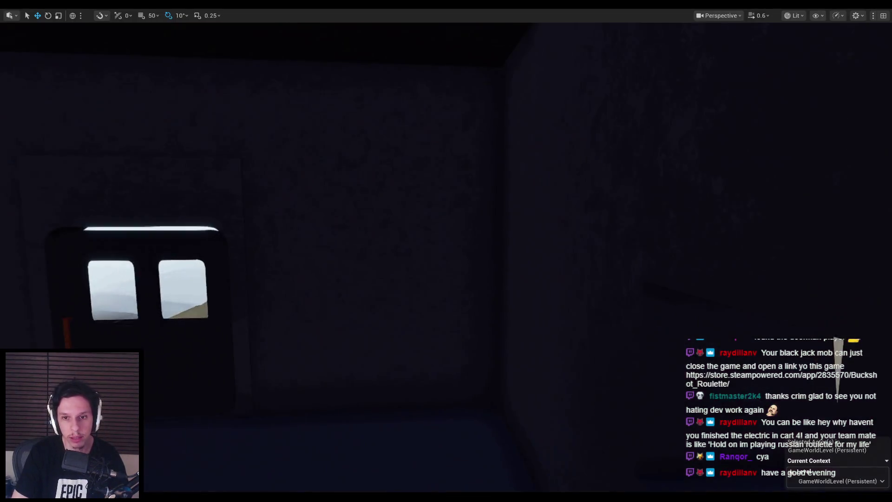
pyautogui.hotkey('alt', 'p')
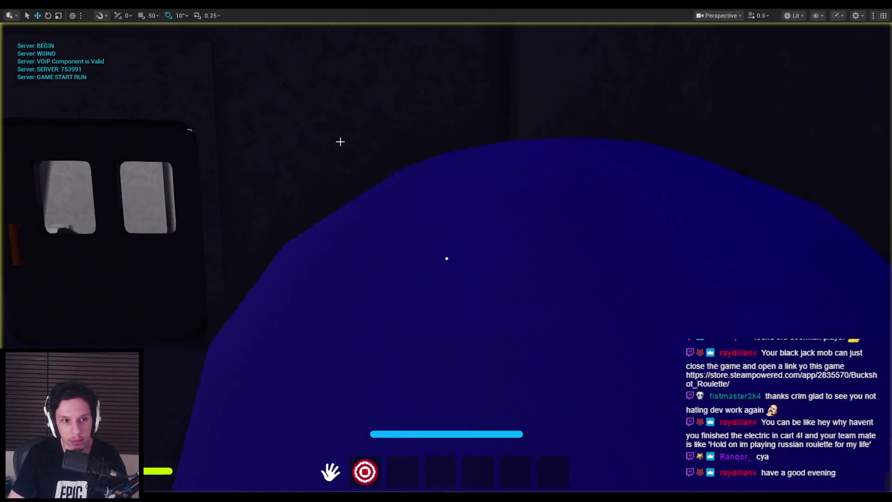